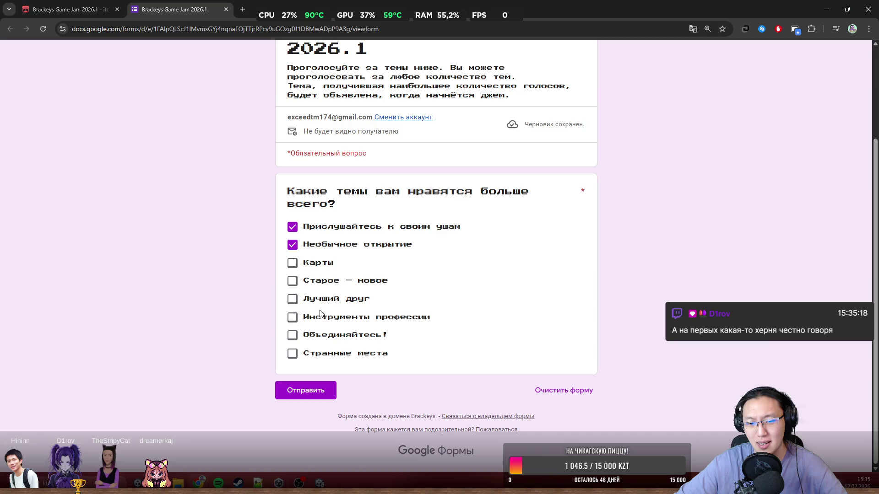
- Vote for Инструменты профессии, leaving Лучший друг unticked, submit the theme form and close its tab
{"action": "left_click", "coordinate": [361, 300]}
{"action": "left_click", "coordinate": [348, 305]}
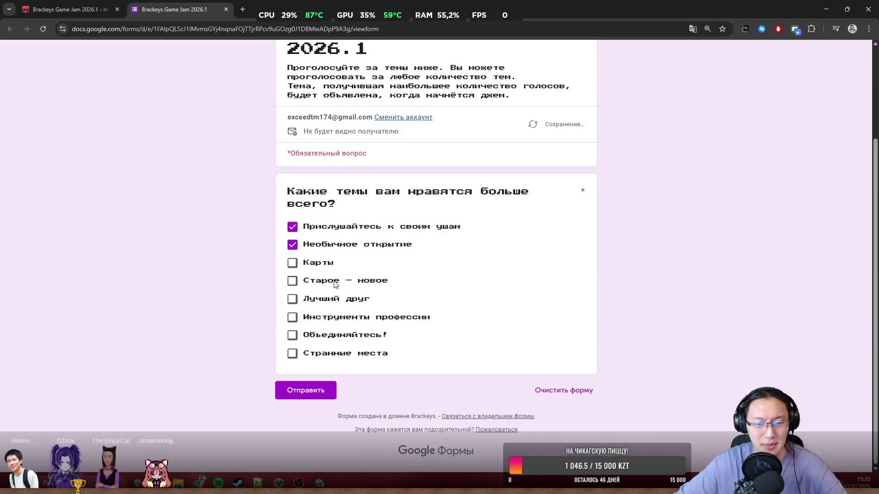
{"action": "left_click", "coordinate": [387, 322]}
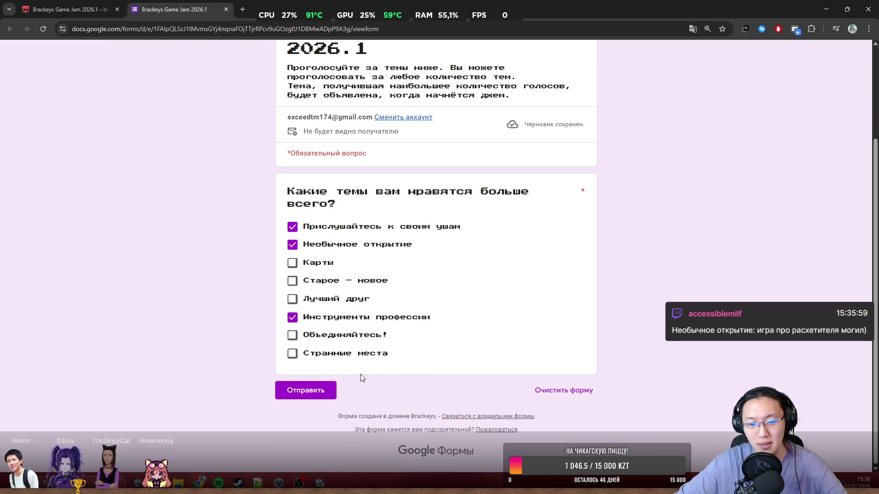
{"action": "left_click", "coordinate": [312, 390]}
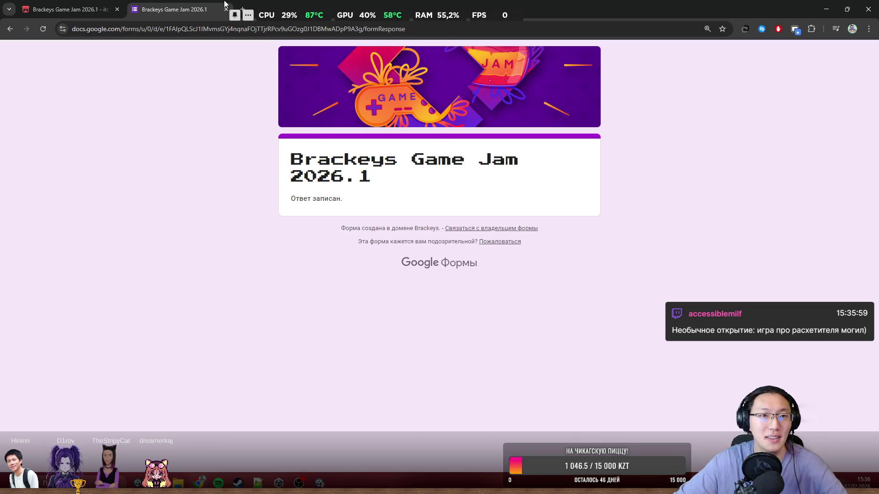
{"action": "left_click", "coordinate": [227, 9]}
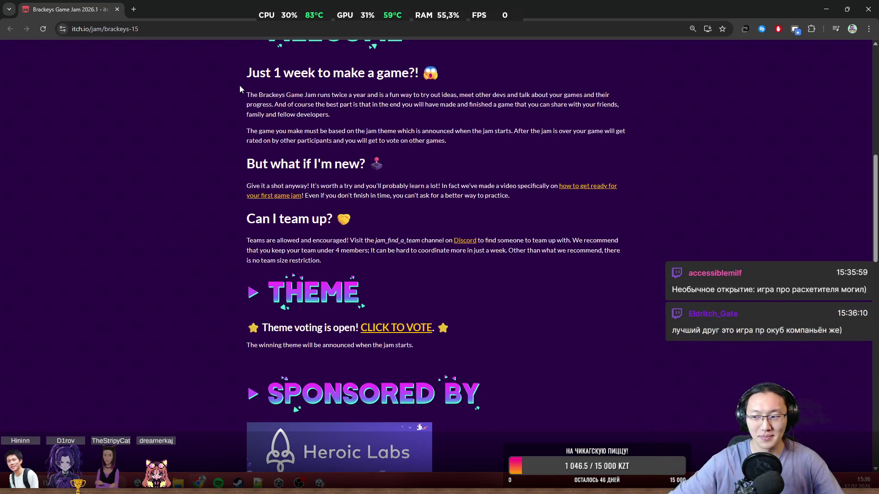
- Restore Chrome to a smaller window showing the Brackeys jam page over Unity
{"action": "left_click_drag", "start_coordinate": [295, 6], "coordinate": [278, 235]}
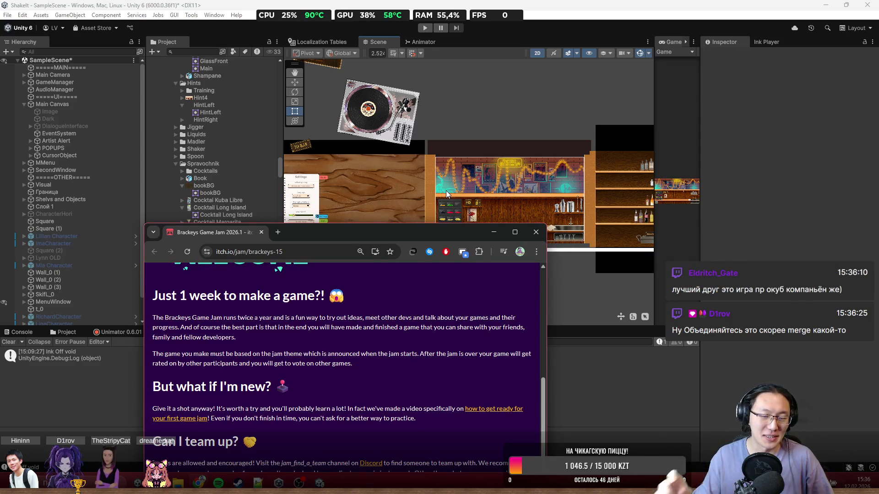
- Close the browser covering Unity and zoom and pan the Scene view around the bar
{"action": "left_click", "coordinate": [535, 236]}
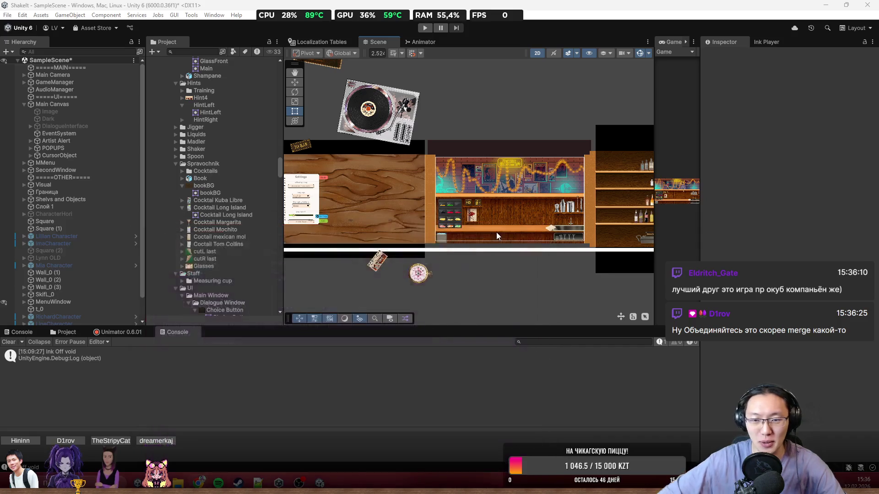
{"action": "scroll", "coordinate": [509, 197], "scroll_direction": "up", "scroll_amount": 3}
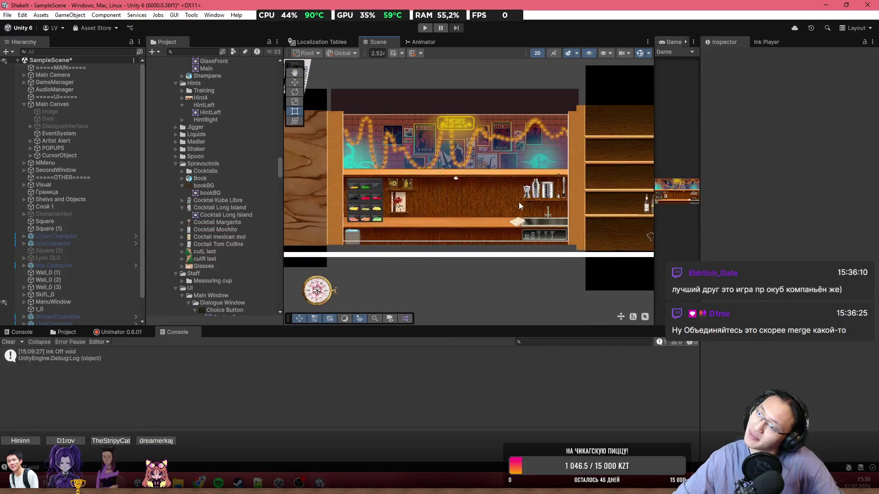
{"action": "scroll", "coordinate": [462, 208], "scroll_direction": "up", "scroll_amount": 3}
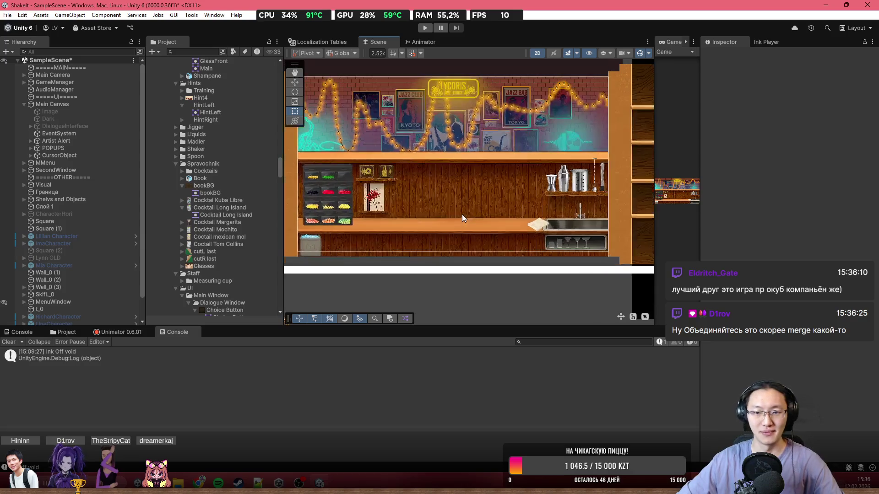
{"action": "left_click_drag", "start_coordinate": [460, 199], "coordinate": [429, 227]}
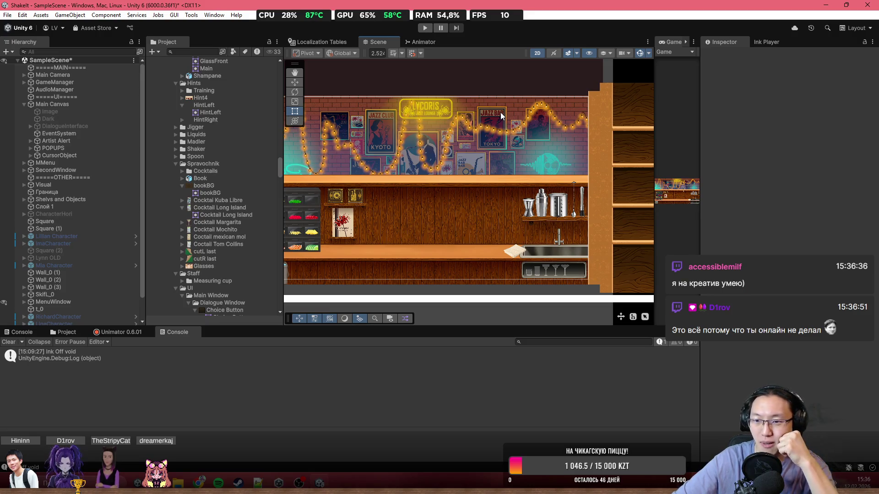
{"action": "scroll", "coordinate": [444, 193], "scroll_direction": "down", "scroll_amount": 2}
{"action": "left_click_drag", "start_coordinate": [444, 193], "coordinate": [490, 193]}
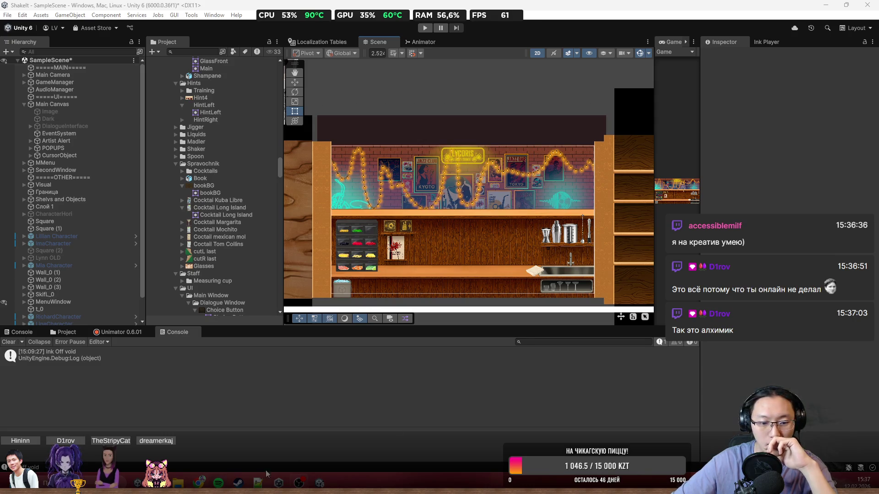
- Open a new Chrome tab and go to the Lycoris Trello board
{"action": "mouse_move", "coordinate": [279, 483]}
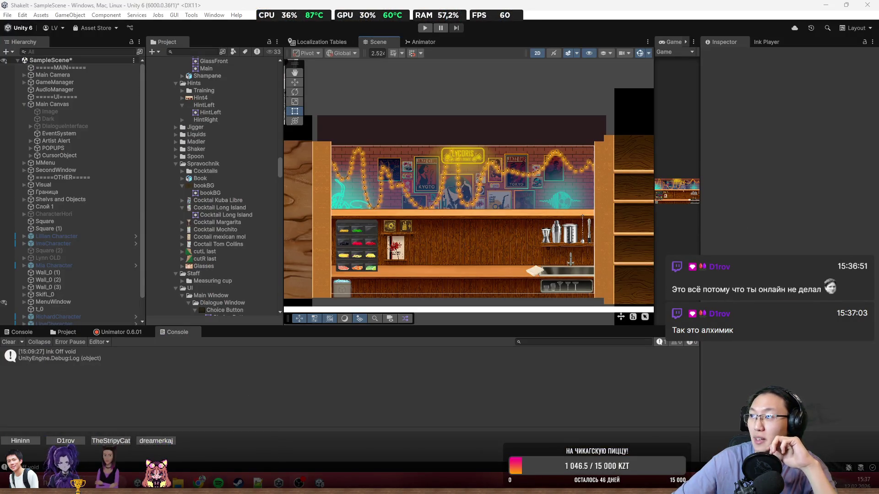
{"action": "key", "text": "alt+Tab"}
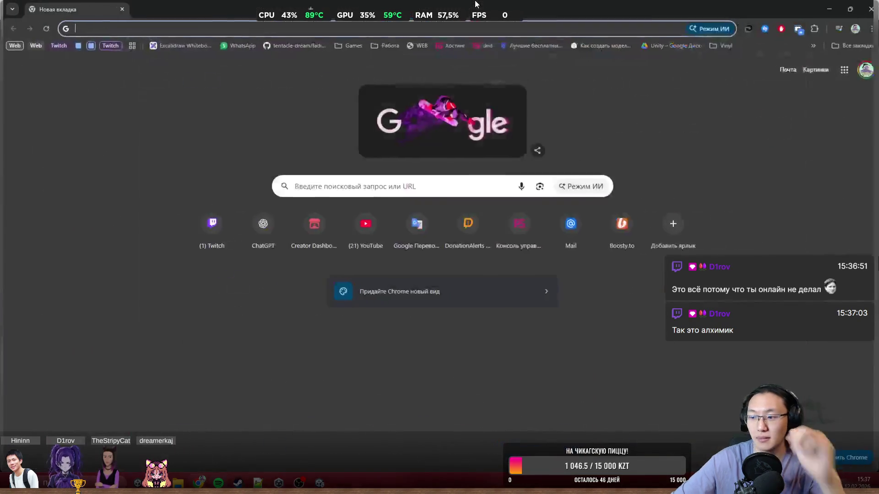
{"action": "type", "text": "re"}
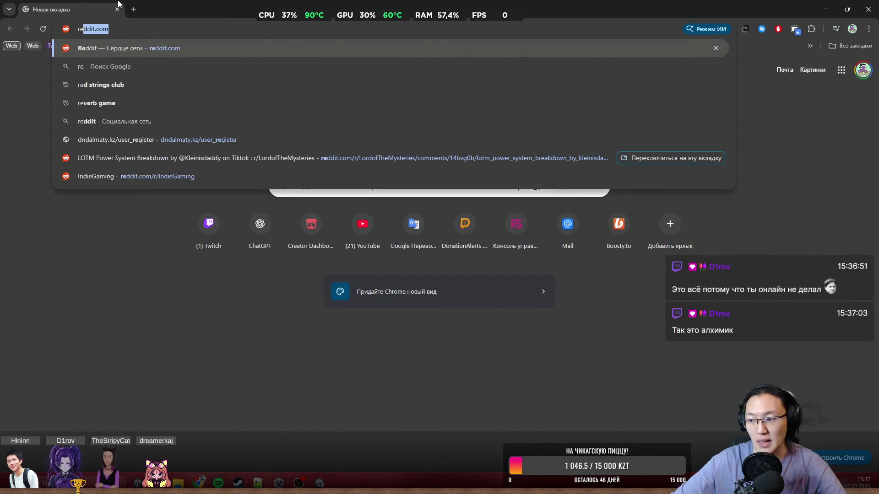
{"action": "key", "text": "BackSpace"}
{"action": "key", "text": "BackSpace"}
{"action": "type", "text": "trello"}
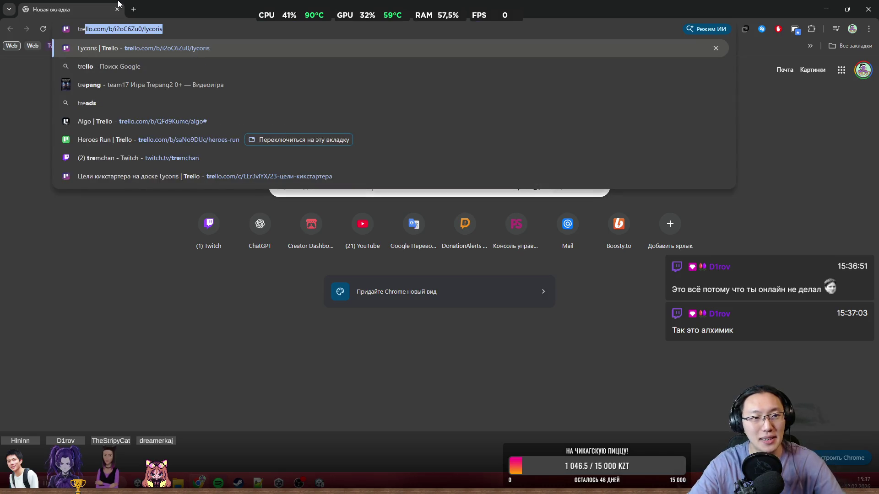
{"action": "key", "text": "Return"}
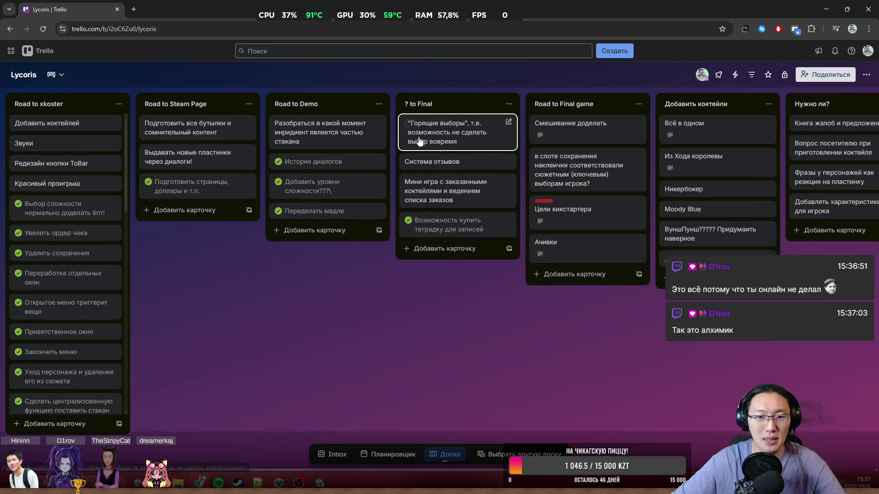
{"action": "scroll", "coordinate": [371, 292], "scroll_direction": "right", "scroll_amount": 3}
{"action": "scroll", "coordinate": [390, 290], "scroll_direction": "left", "scroll_amount": 3}
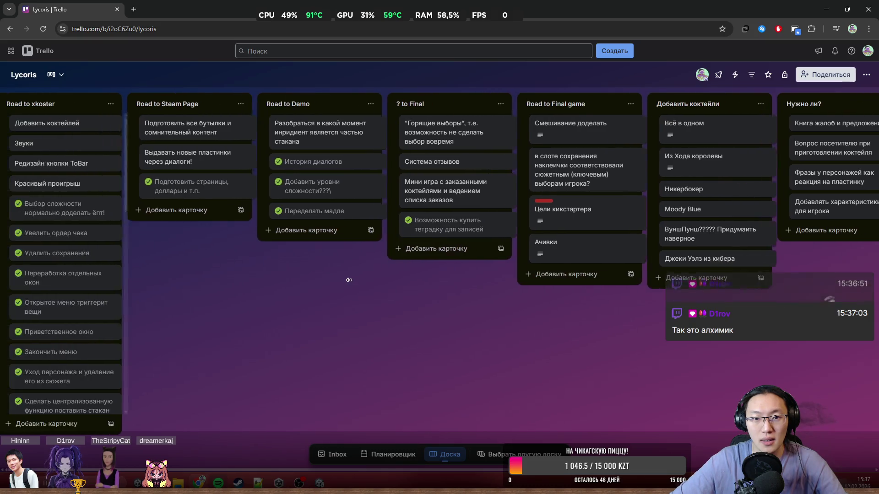
{"action": "scroll", "coordinate": [389, 277], "scroll_direction": "right", "scroll_amount": 3}
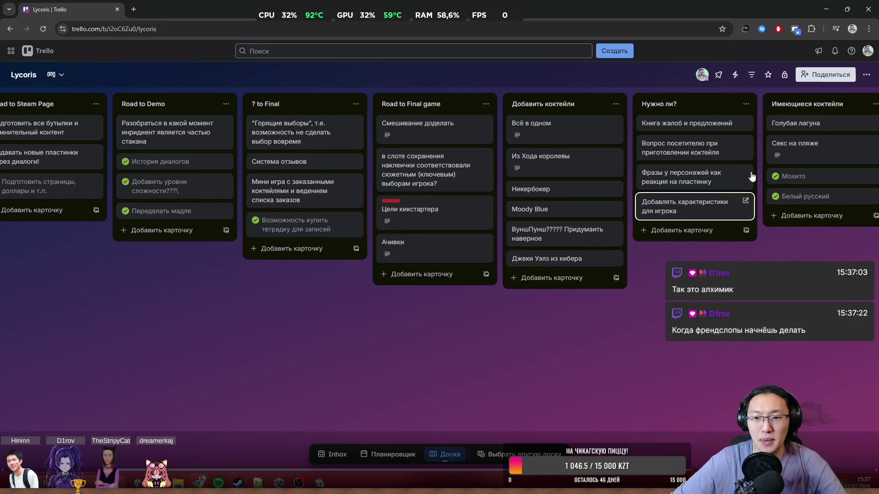
{"action": "scroll", "coordinate": [185, 148], "scroll_direction": "left", "scroll_amount": 3}
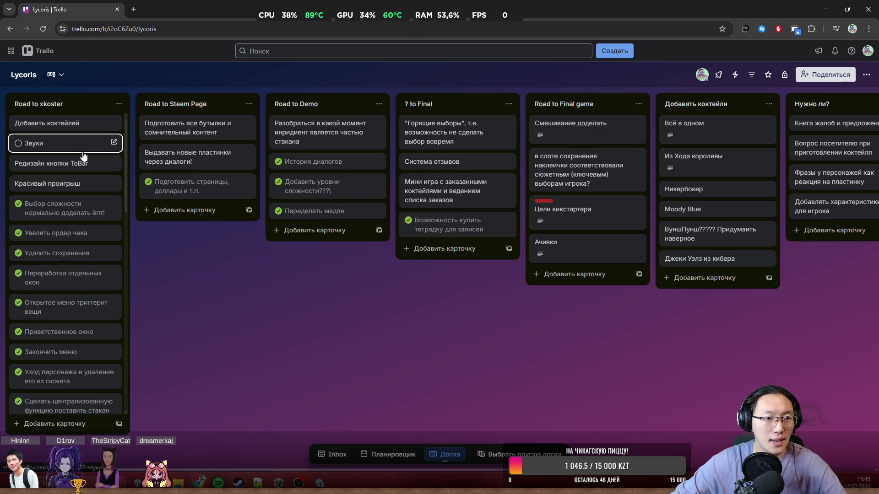
- Reorder cards: Звуки within Road to xkoster, and the ingredient-in-glass card to its top; пластинки stays in Road to Steam Page
{"action": "mouse_move", "coordinate": [20, 148]}
{"action": "left_mouse_down"}
{"action": "mouse_move", "coordinate": [37, 154]}
{"action": "mouse_move", "coordinate": [78, 128]}
{"action": "mouse_move", "coordinate": [91, 136]}
{"action": "left_mouse_up"}
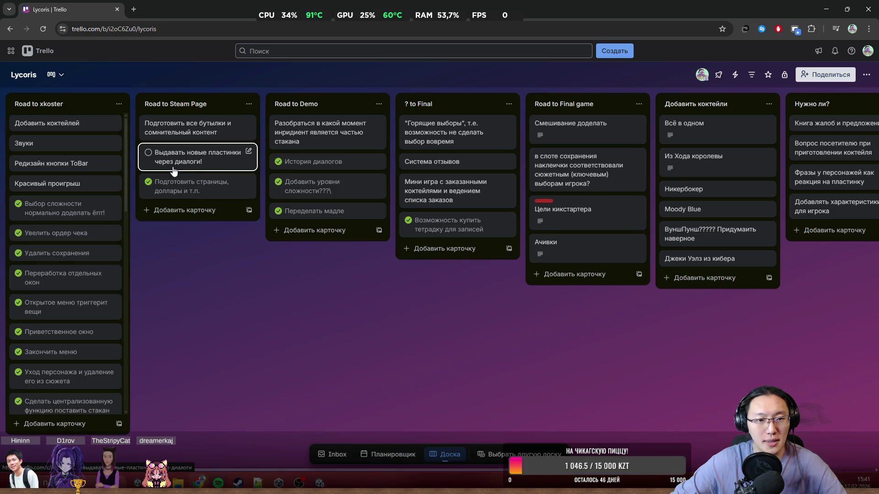
{"action": "mouse_move", "coordinate": [174, 173]}
{"action": "left_mouse_down"}
{"action": "mouse_move", "coordinate": [170, 158]}
{"action": "mouse_move", "coordinate": [465, 134]}
{"action": "mouse_move", "coordinate": [452, 180]}
{"action": "mouse_move", "coordinate": [453, 170]}
{"action": "left_mouse_up"}
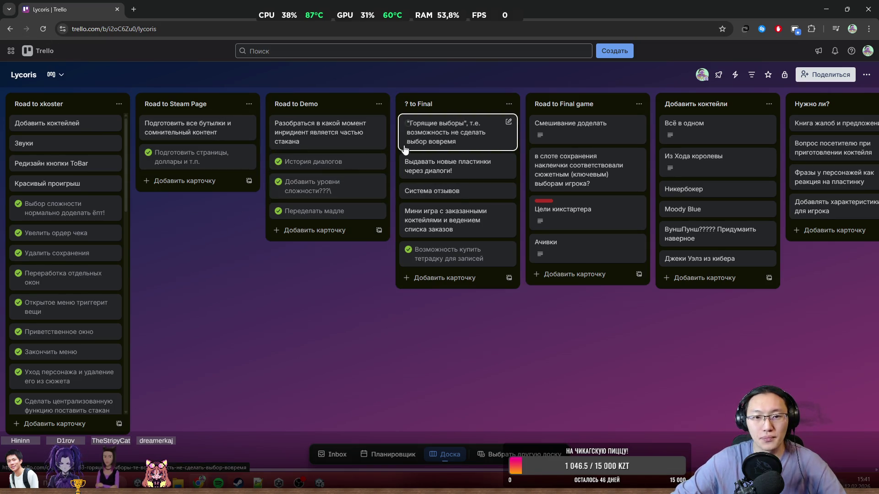
{"action": "left_click_drag", "start_coordinate": [320, 144], "coordinate": [313, 144]}
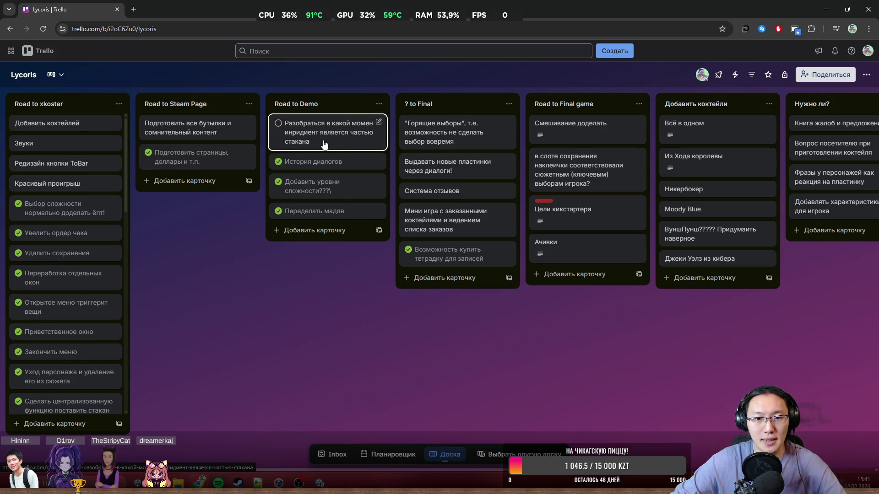
{"action": "left_click_drag", "start_coordinate": [433, 165], "coordinate": [222, 159]}
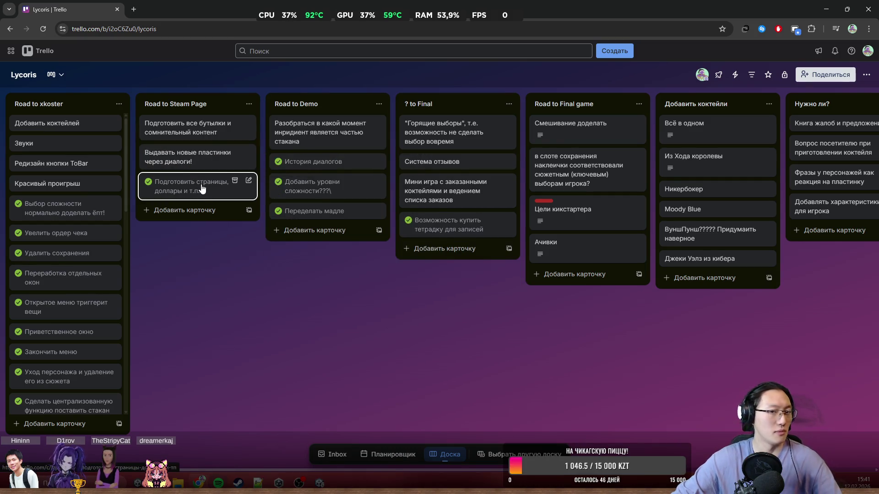
{"action": "mouse_move", "coordinate": [282, 130]}
{"action": "left_mouse_down"}
{"action": "mouse_move", "coordinate": [217, 145]}
{"action": "mouse_move", "coordinate": [44, 122]}
{"action": "left_mouse_up"}
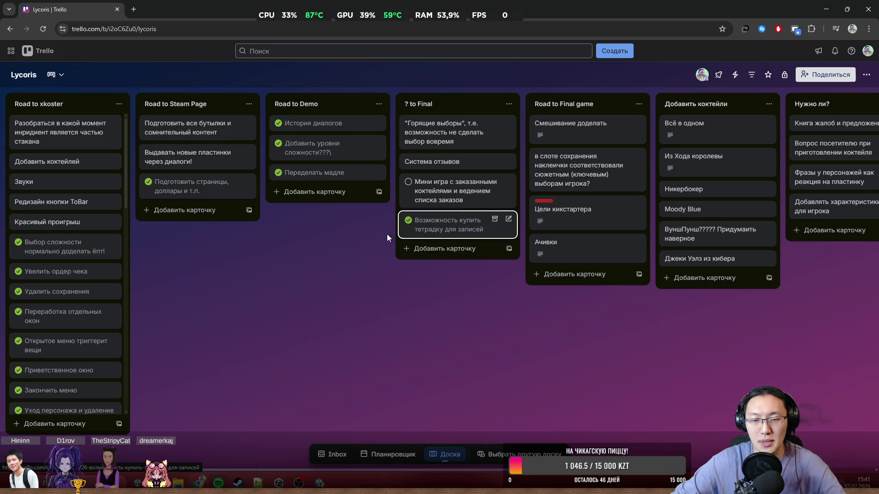
- Move Горящие выборы to the top of Road to Final game, then view the Смешивание доделать card
{"action": "scroll", "coordinate": [371, 280], "scroll_direction": "right", "scroll_amount": 3}
{"action": "scroll", "coordinate": [371, 281], "scroll_direction": "right", "scroll_amount": 8}
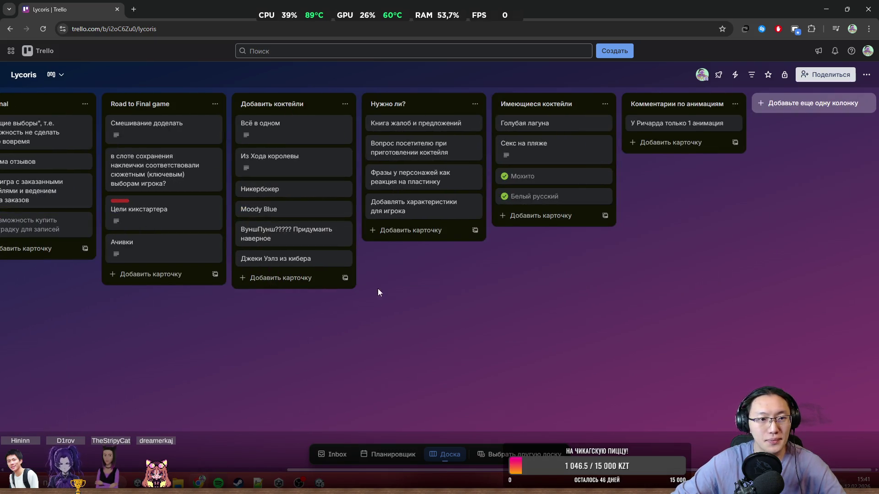
{"action": "scroll", "coordinate": [369, 289], "scroll_direction": "left", "scroll_amount": 2}
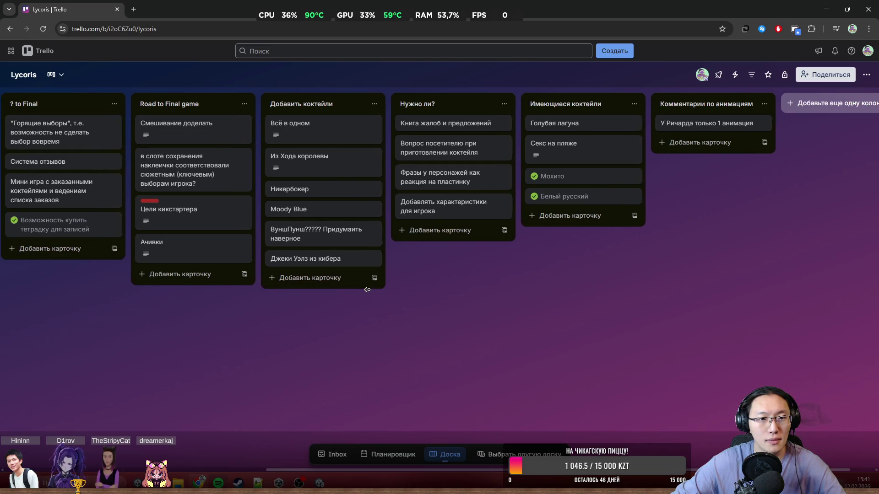
{"action": "left_click_drag", "start_coordinate": [68, 133], "coordinate": [212, 133]}
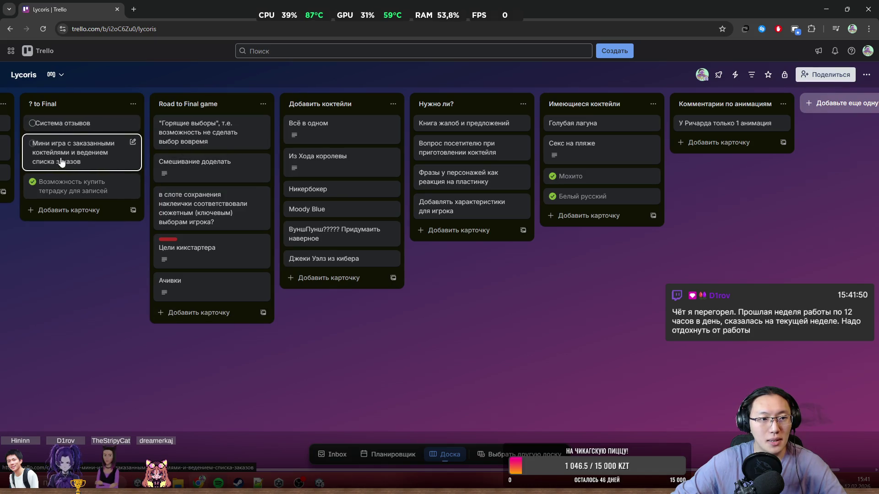
{"action": "left_click", "coordinate": [182, 178]}
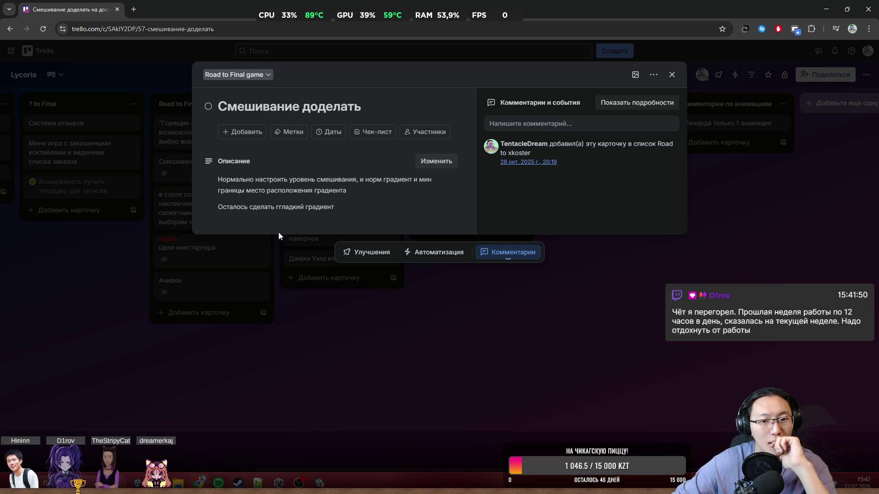
- Mark Смешивание доделать complete, move it to the bottom of Road to Final game, and return to Unity
{"action": "left_click", "coordinate": [456, 329]}
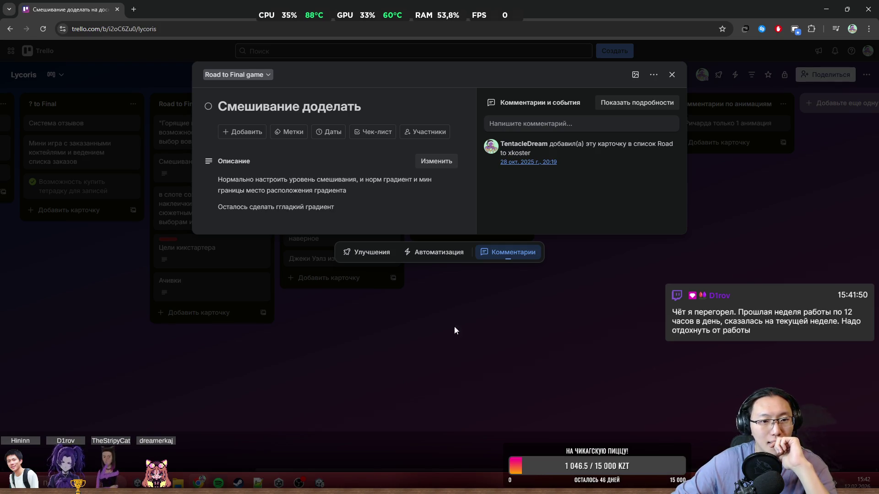
{"action": "left_click", "coordinate": [162, 166]}
{"action": "left_click_drag", "start_coordinate": [162, 166], "coordinate": [208, 280]}
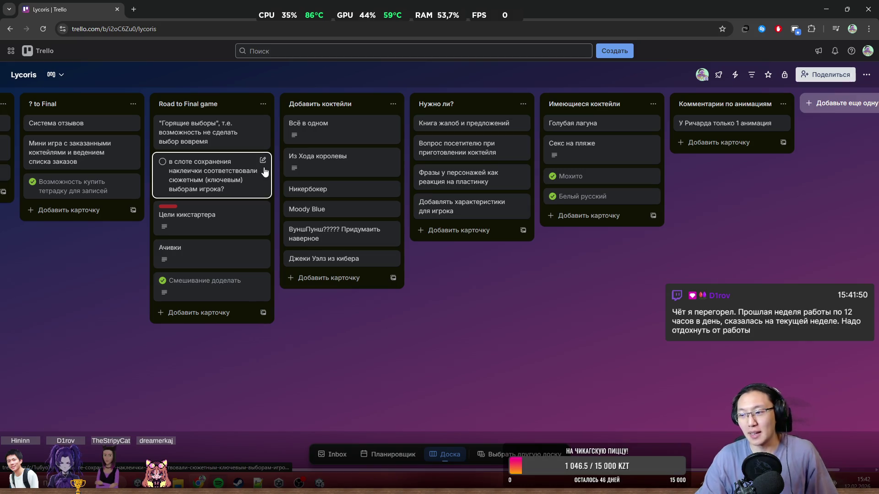
{"action": "key", "text": "alt+Tab"}
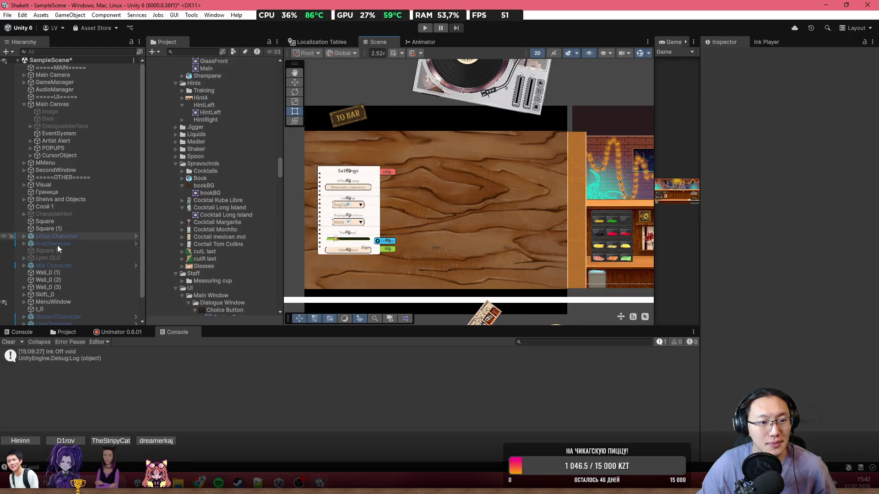
- Expand MenuWindow > Canvas, show then hide Notebooks Save, and minimize Unity
{"action": "scroll", "coordinate": [49, 280], "scroll_direction": "down", "scroll_amount": 2}
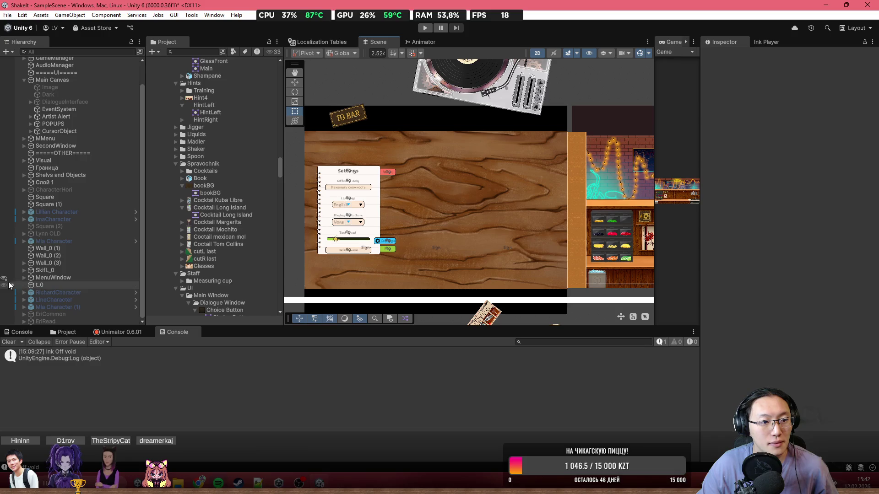
{"action": "left_click", "coordinate": [23, 278]}
{"action": "left_click", "coordinate": [31, 292]}
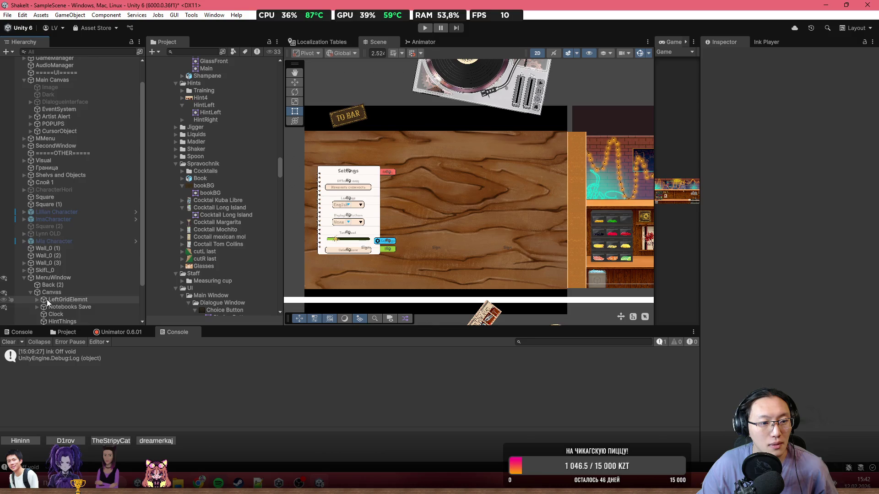
{"action": "scroll", "coordinate": [47, 299], "scroll_direction": "down", "scroll_amount": 3}
{"action": "left_click", "coordinate": [4, 263]}
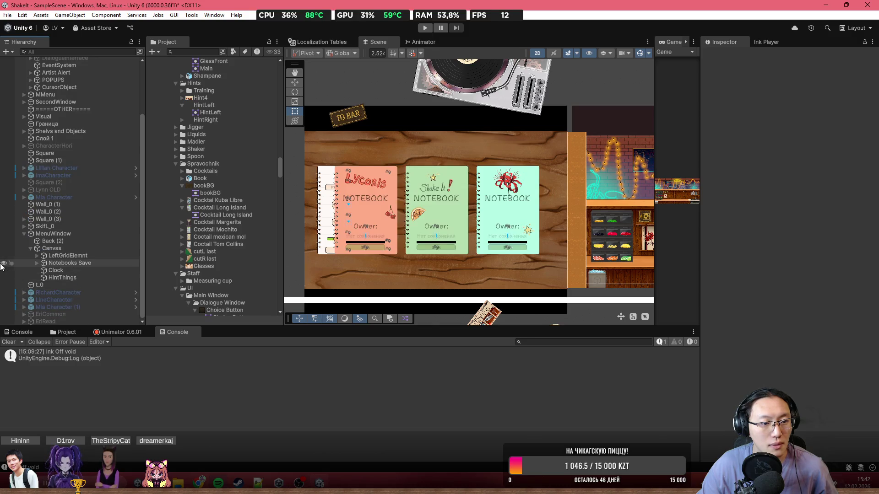
{"action": "scroll", "coordinate": [446, 235], "scroll_direction": "up", "scroll_amount": 3}
{"action": "scroll", "coordinate": [480, 165], "scroll_direction": "up", "scroll_amount": 2}
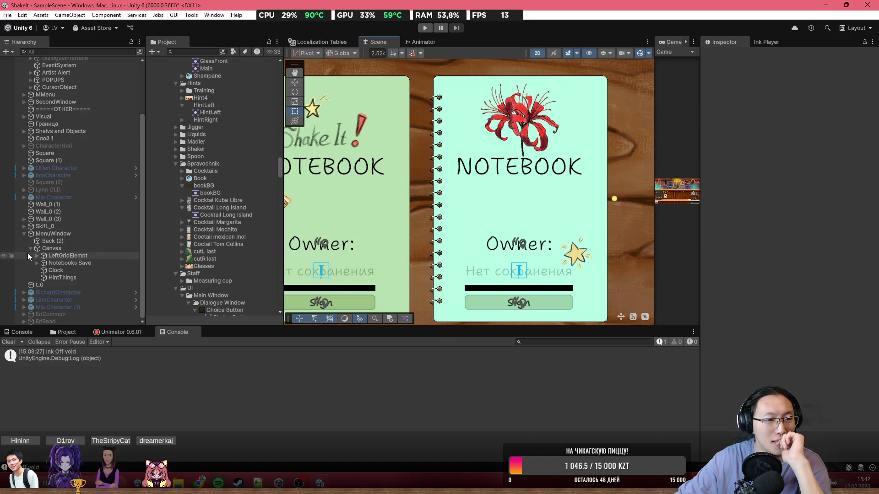
{"action": "left_click", "coordinate": [6, 263]}
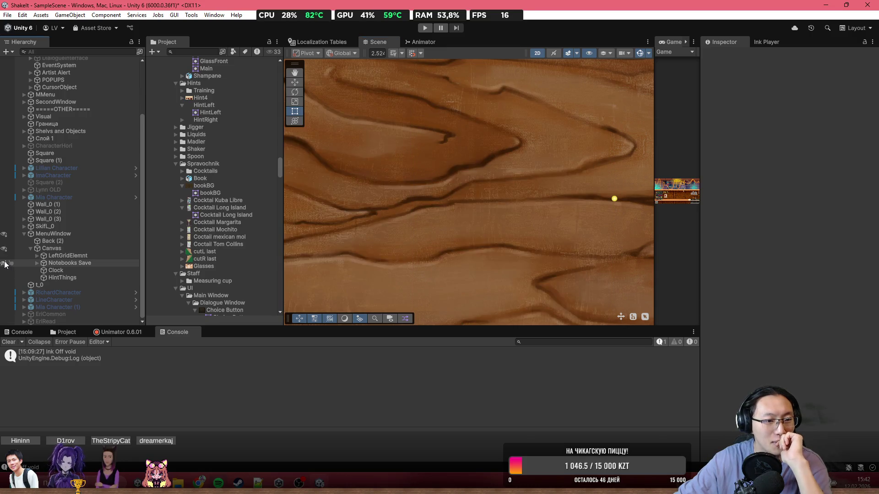
{"action": "left_click", "coordinate": [819, 6]}
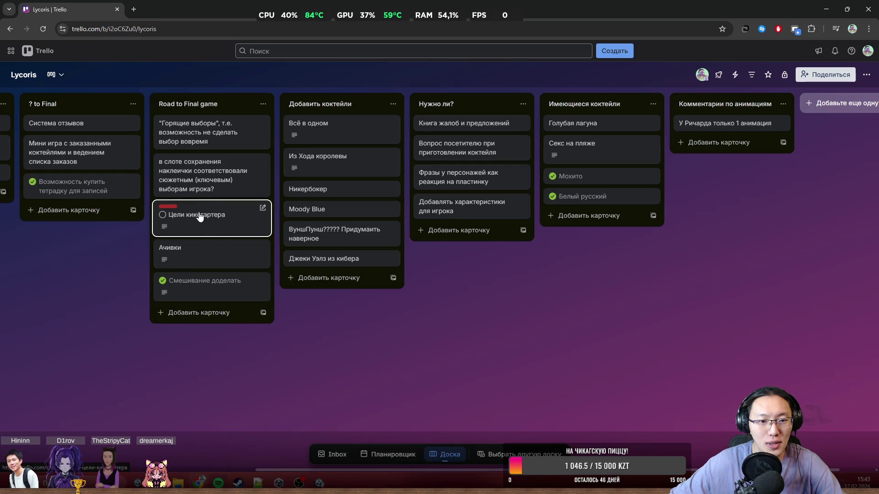
{"action": "left_click", "coordinate": [191, 253]}
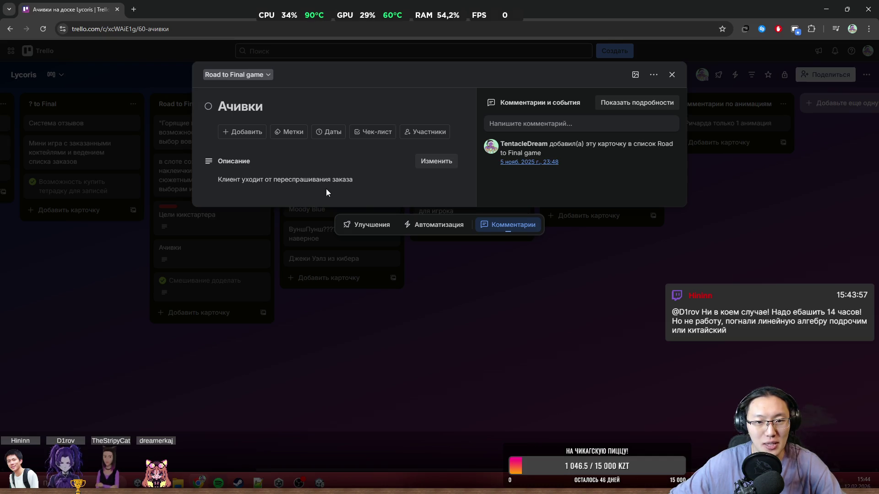
{"action": "left_click", "coordinate": [512, 324]}
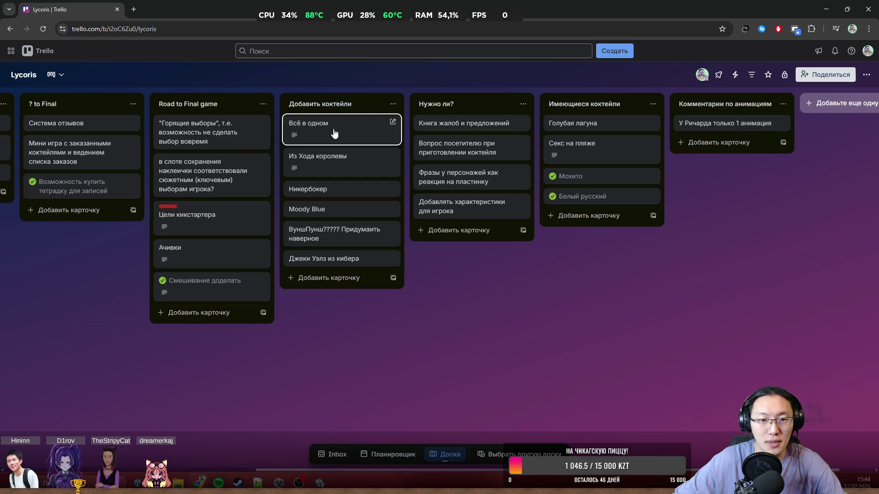
{"action": "scroll", "coordinate": [567, 282], "scroll_direction": "left", "scroll_amount": 2}
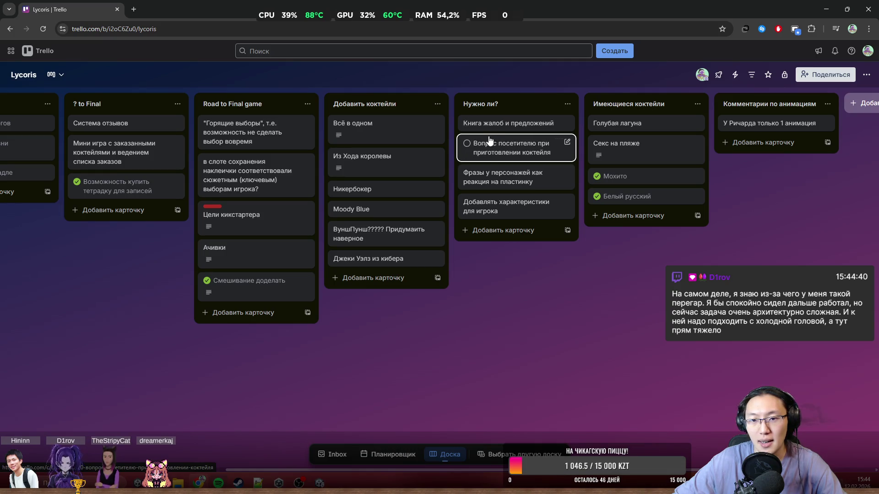
- Move Книга жалоб и предложений, Фразы у персонажей, the visitor-question card and Добавлять характеристики для игрока into ? to Final, marking the visitor question complete
{"action": "mouse_move", "coordinate": [512, 123]}
{"action": "left_mouse_down"}
{"action": "mouse_move", "coordinate": [520, 126]}
{"action": "mouse_move", "coordinate": [146, 180]}
{"action": "left_mouse_up"}
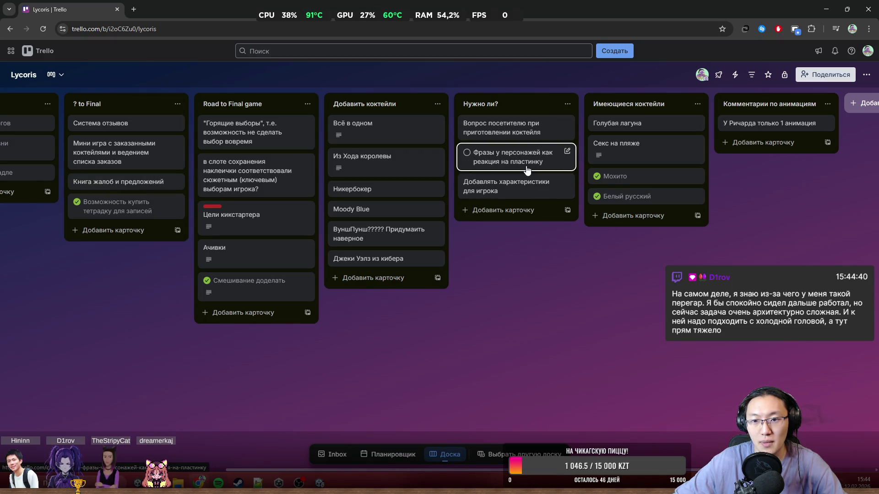
{"action": "left_click_drag", "start_coordinate": [531, 164], "coordinate": [165, 201]}
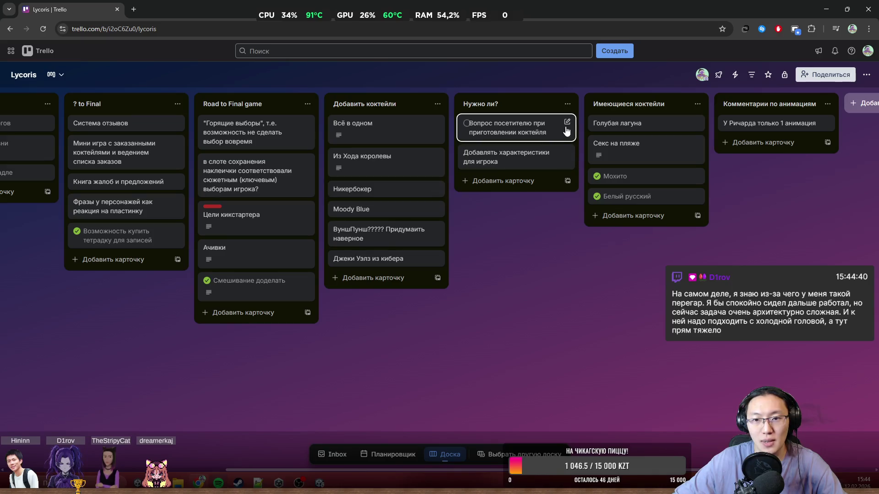
{"action": "mouse_move", "coordinate": [534, 117]}
{"action": "left_mouse_down"}
{"action": "mouse_move", "coordinate": [535, 126]}
{"action": "mouse_move", "coordinate": [161, 217]}
{"action": "mouse_move", "coordinate": [90, 212]}
{"action": "left_mouse_up"}
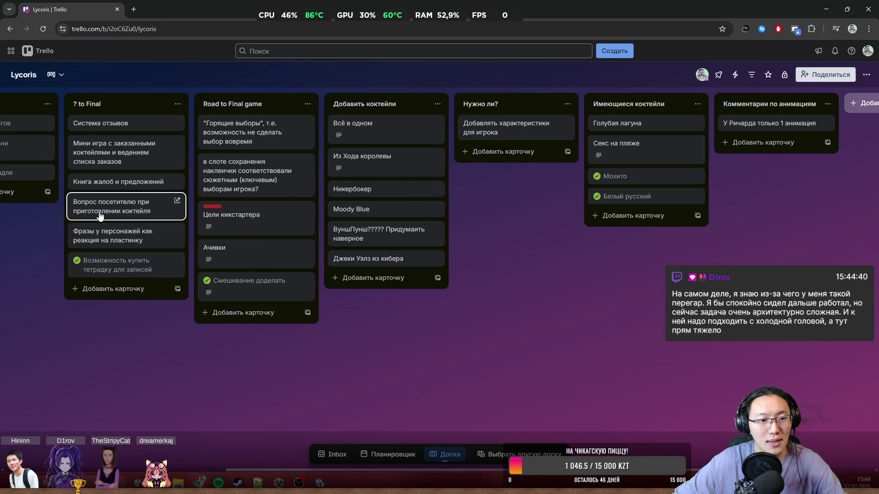
{"action": "left_click", "coordinate": [76, 201]}
{"action": "left_click_drag", "start_coordinate": [78, 204], "coordinate": [95, 239]}
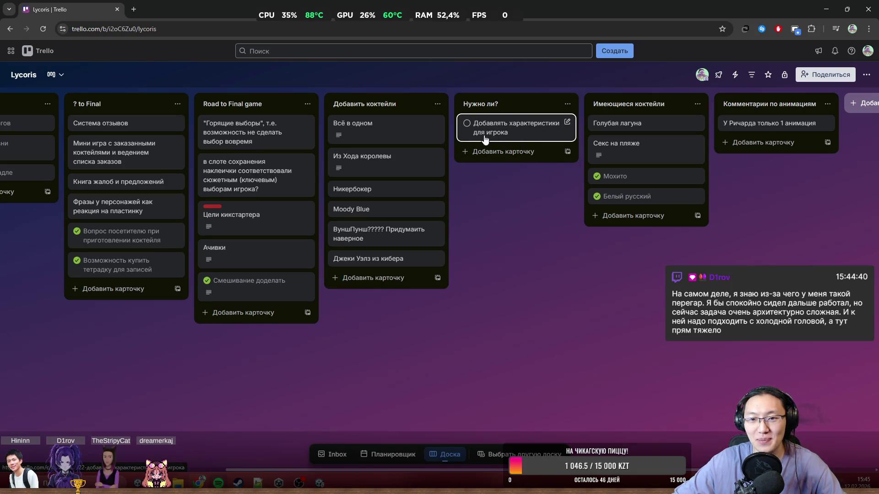
{"action": "mouse_move", "coordinate": [503, 133]}
{"action": "left_mouse_down"}
{"action": "mouse_move", "coordinate": [170, 223]}
{"action": "mouse_move", "coordinate": [208, 236]}
{"action": "left_mouse_up"}
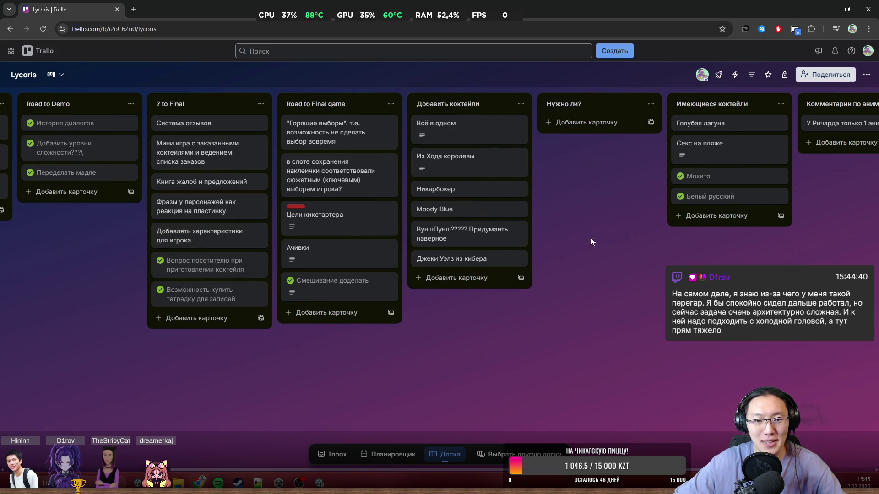
{"action": "left_click", "coordinate": [650, 104]}
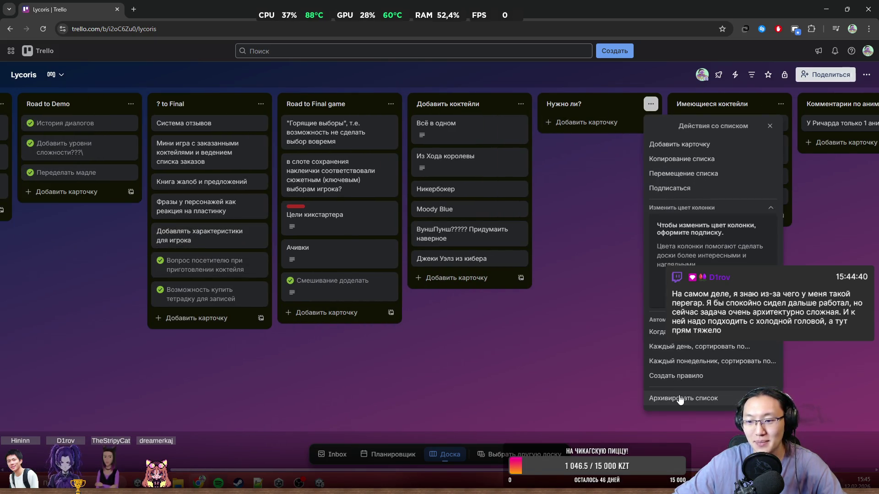
{"action": "left_click", "coordinate": [707, 398]}
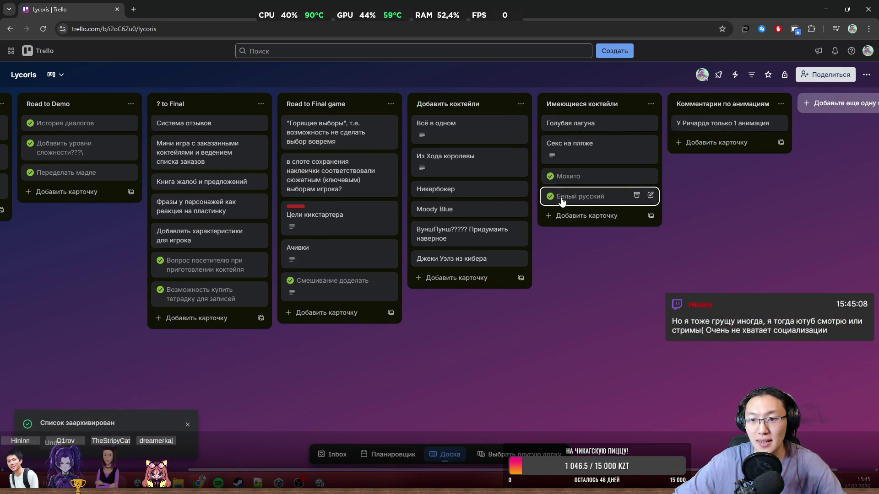
{"action": "left_click", "coordinate": [560, 155]}
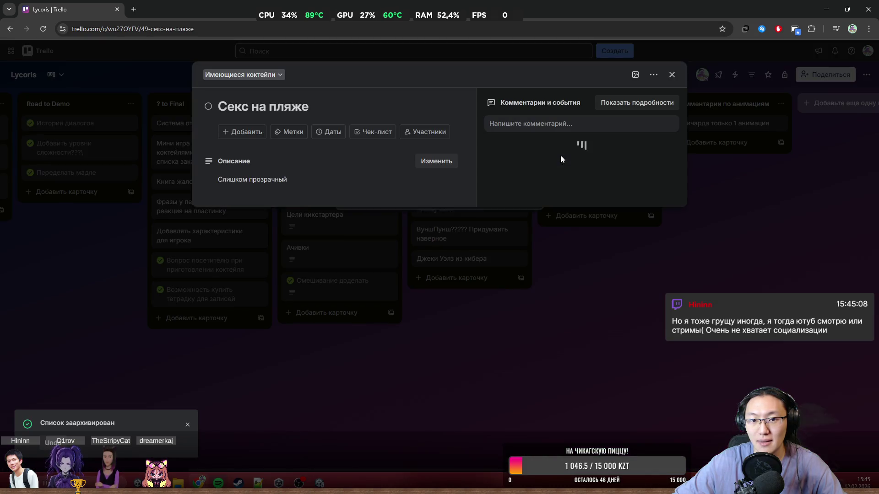
{"action": "left_click", "coordinate": [618, 243]}
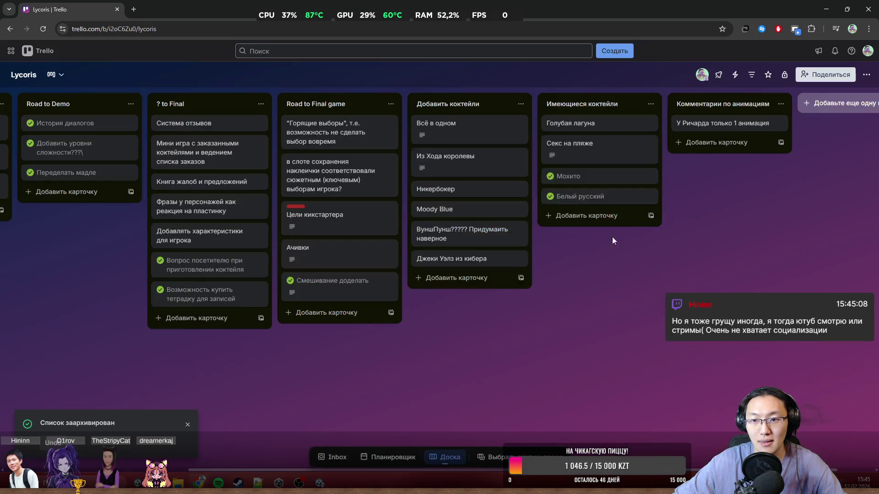
{"action": "left_click", "coordinate": [575, 155]}
{"action": "key", "text": "Escape"}
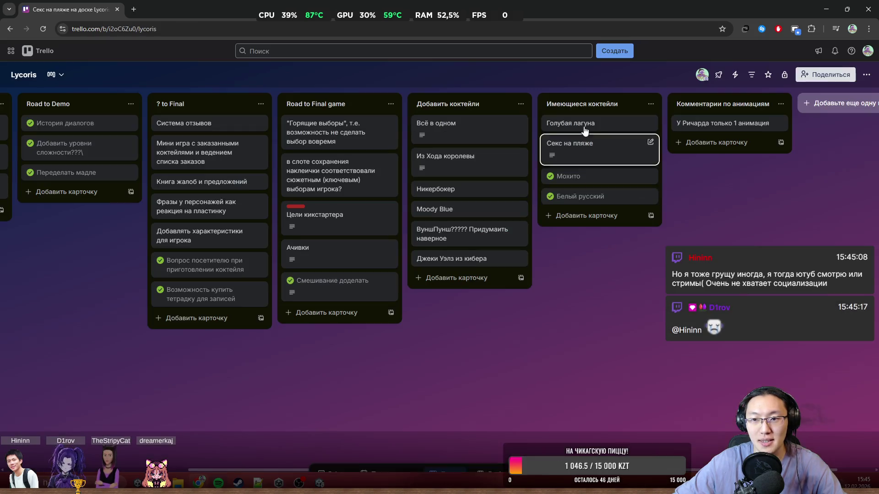
{"action": "left_click", "coordinate": [545, 162]}
{"action": "key", "text": "Escape"}
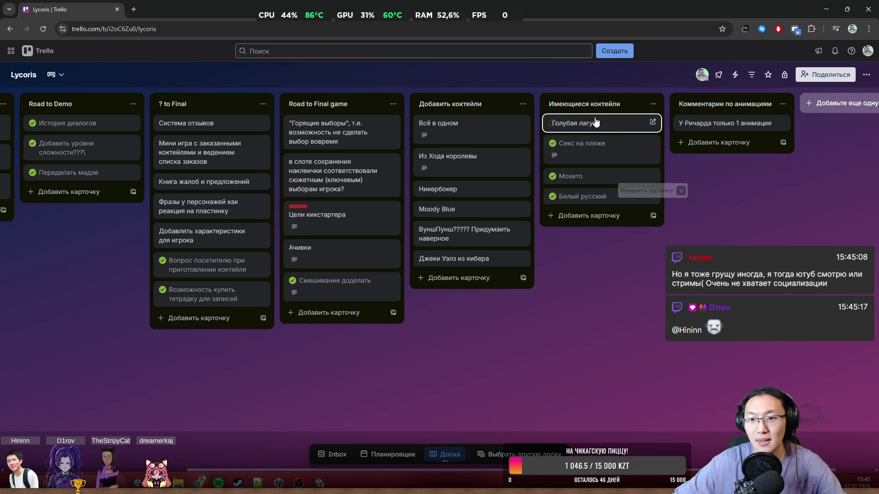
{"action": "left_click", "coordinate": [558, 122]}
{"action": "key", "text": "Escape"}
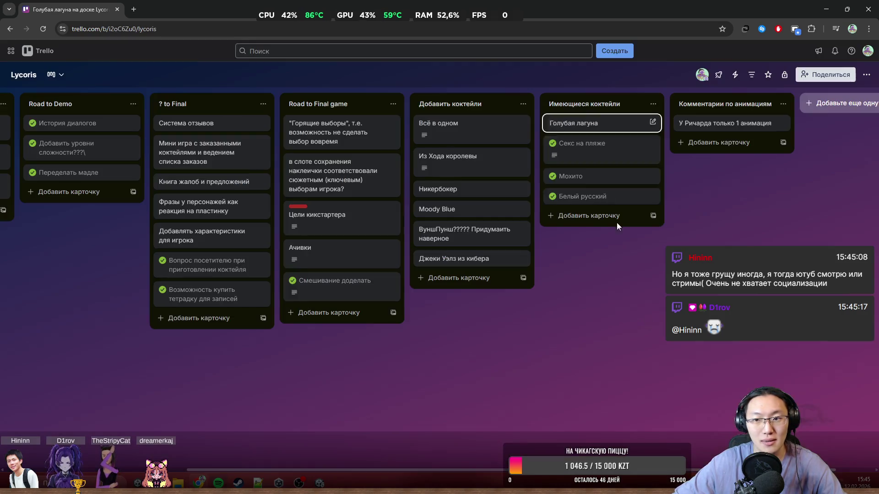
- Untick three cocktail cards and rename the list to 'Персонафициарованные коктейли'
{"action": "scroll", "coordinate": [637, 254], "scroll_direction": "right", "scroll_amount": 1}
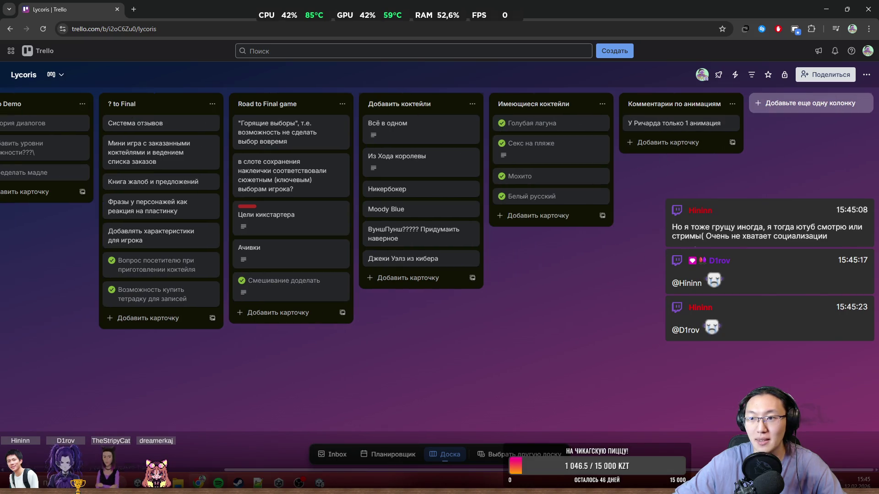
{"action": "left_click", "coordinate": [502, 143]}
{"action": "left_click", "coordinate": [501, 124]}
{"action": "left_click", "coordinate": [501, 176]}
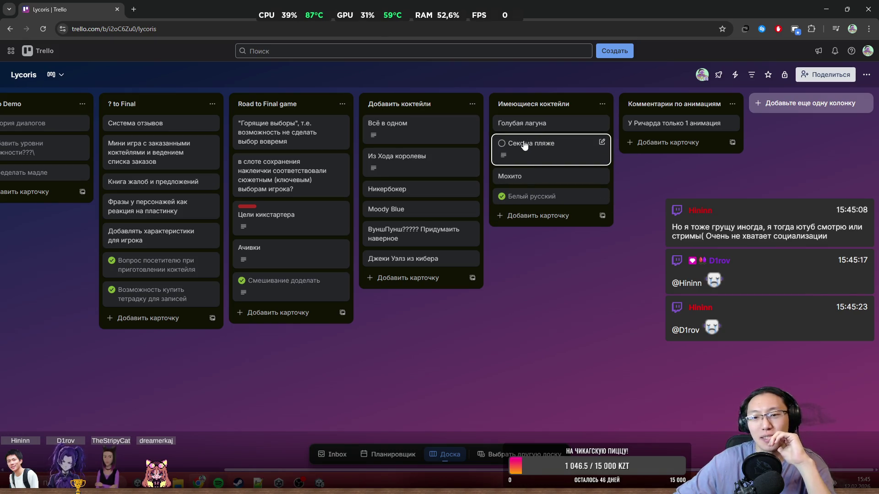
{"action": "left_click", "coordinate": [565, 104]}
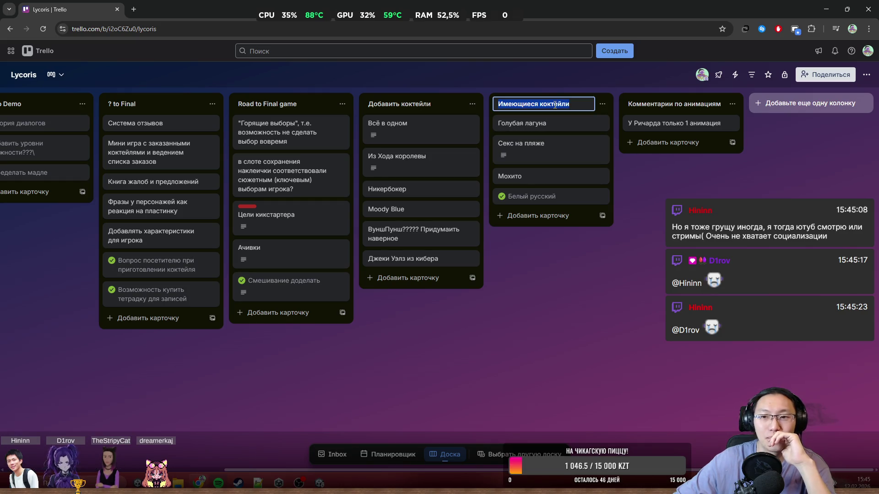
{"action": "type", "text": "Gth"}
{"action": "key", "text": "BackSpace"}
{"action": "key", "text": "BackSpace"}
{"action": "key", "text": "BackSpace"}
{"action": "type", "text": "Персон"}
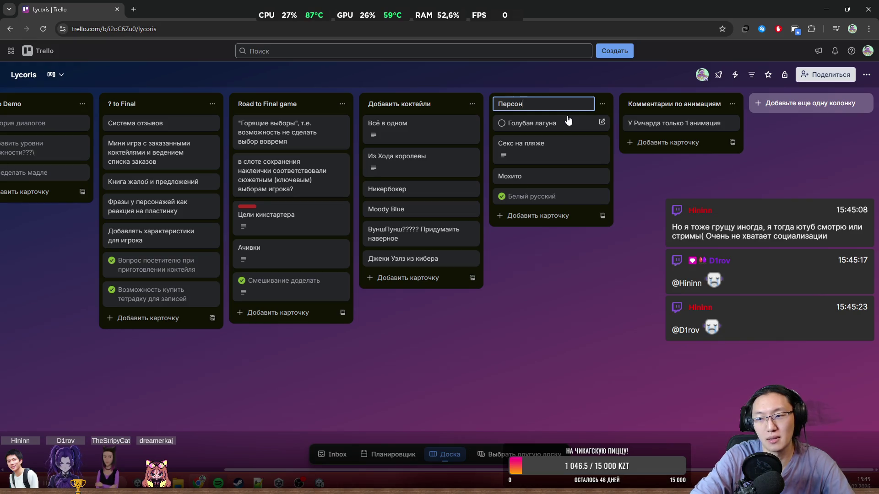
{"action": "type", "text": "афициар"}
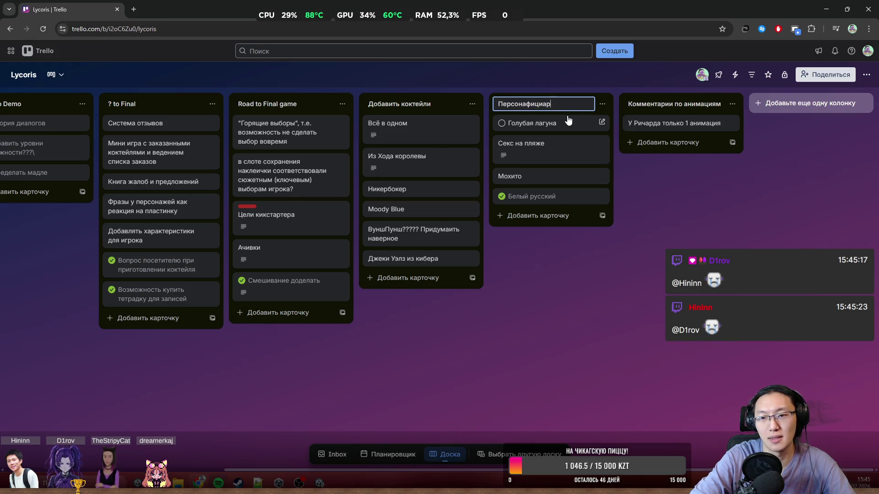
{"action": "type", "text": "ованны"}
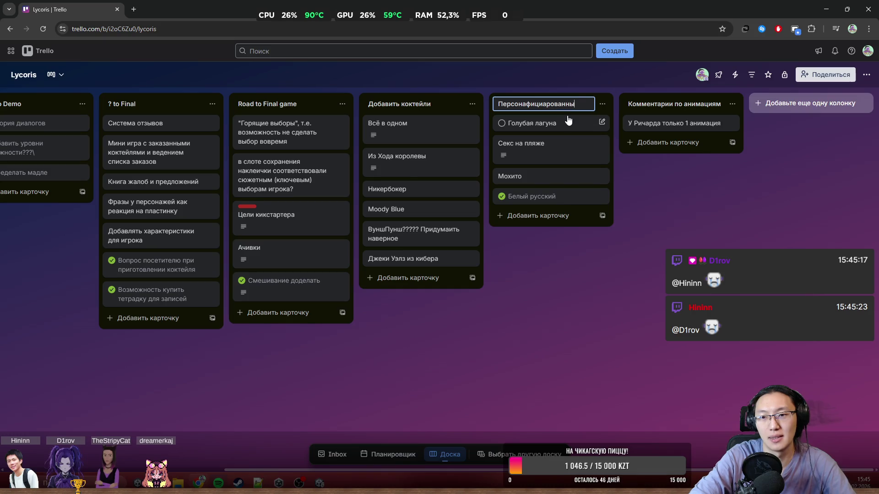
{"action": "type", "text": "е коктейли"}
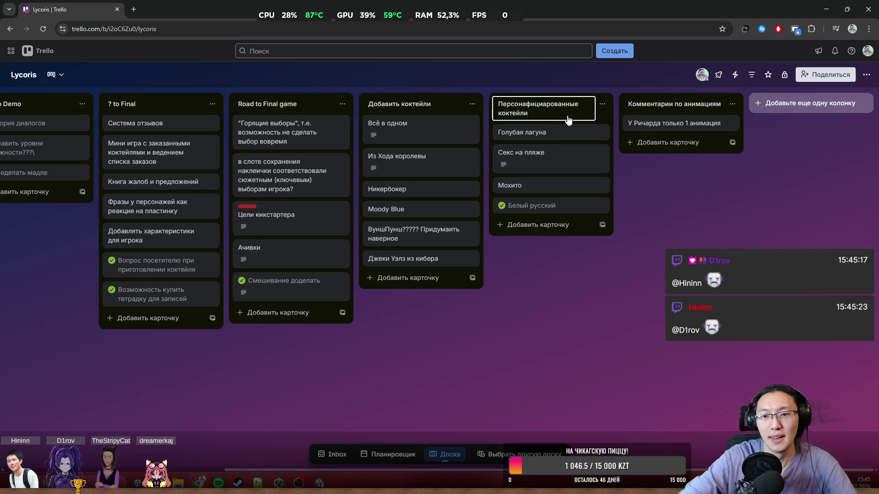
{"action": "key", "text": "Return"}
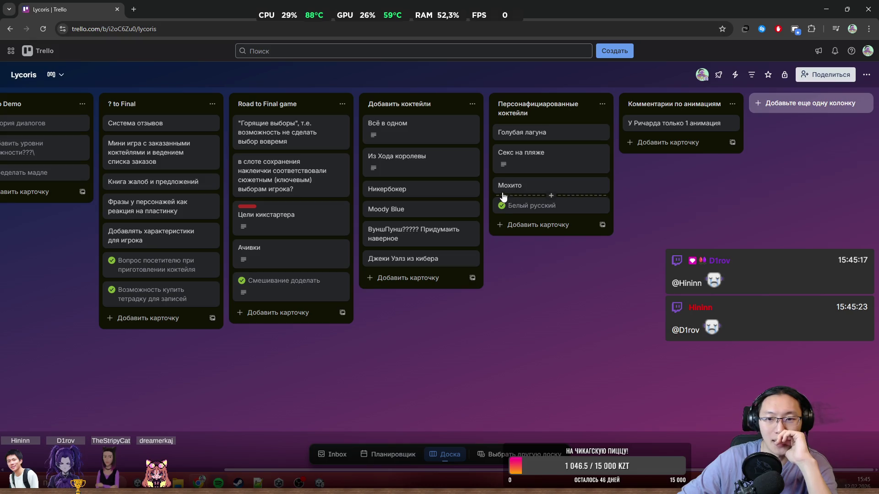
- Mark Голубая лагуна, Секс на пляже and Мохито complete again
{"action": "left_click", "coordinate": [502, 185]}
{"action": "left_click", "coordinate": [501, 152]}
{"action": "left_click", "coordinate": [502, 132]}
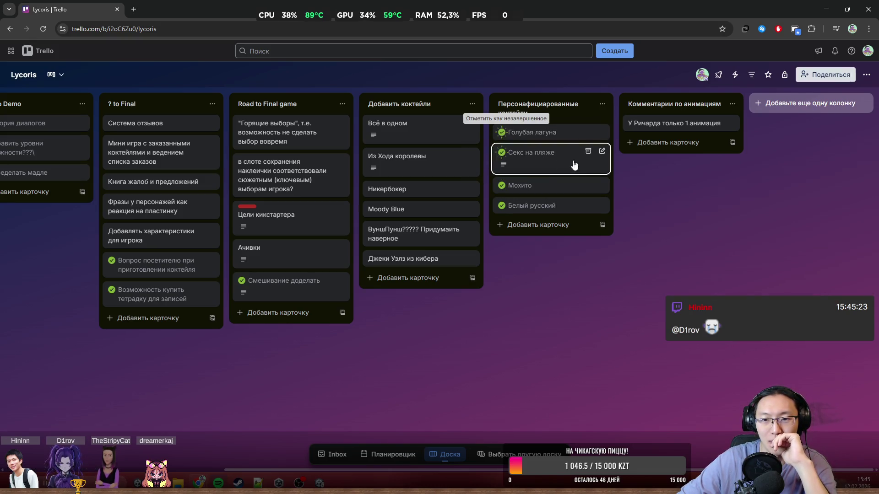
- Archive Голубая лагуна, Секс на пляже, Белый русский and Мохито, then glance at the У Ричарда только 1 анимация card
{"action": "right_click", "coordinate": [589, 134]}
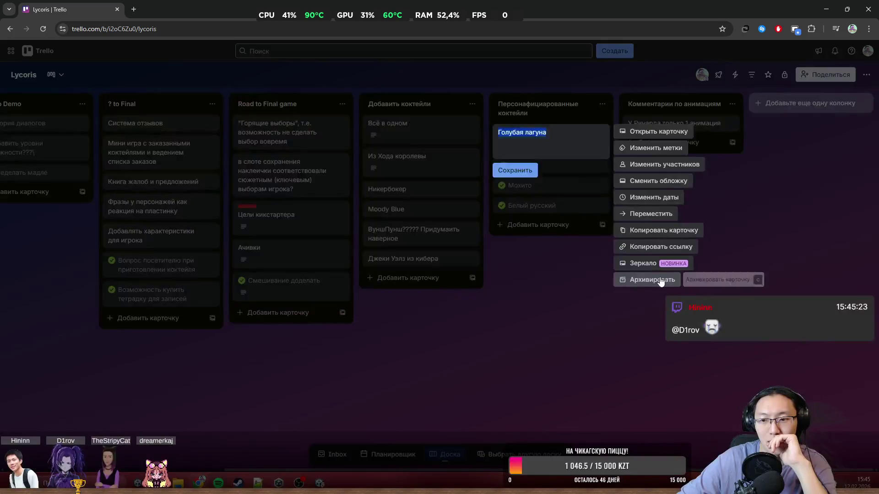
{"action": "left_click", "coordinate": [659, 281]}
{"action": "right_click", "coordinate": [552, 147]}
{"action": "left_click", "coordinate": [643, 279]}
{"action": "right_click", "coordinate": [558, 152]}
{"action": "left_click", "coordinate": [645, 298]}
{"action": "right_click", "coordinate": [555, 132]}
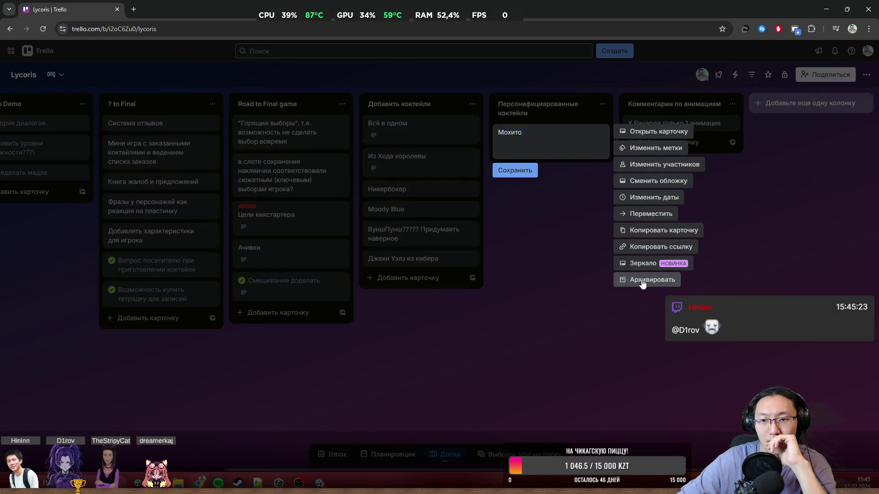
{"action": "left_click", "coordinate": [643, 279]}
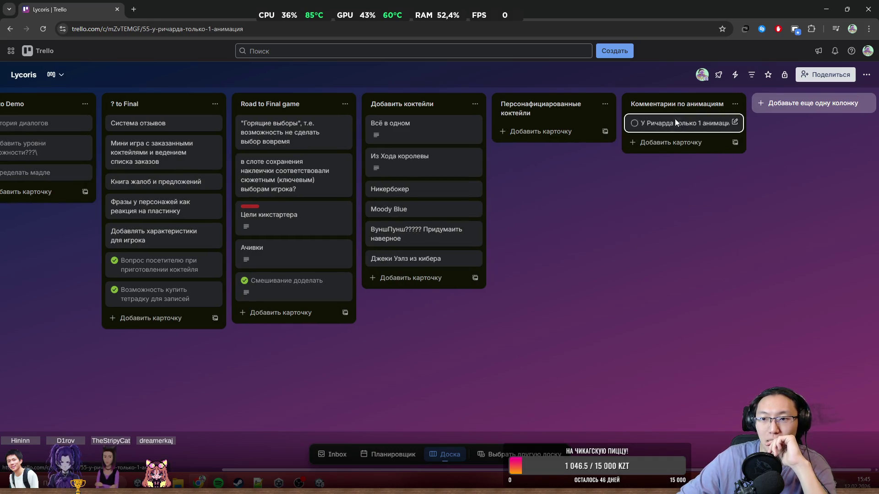
{"action": "left_click", "coordinate": [677, 123]}
{"action": "left_click", "coordinate": [708, 290]}
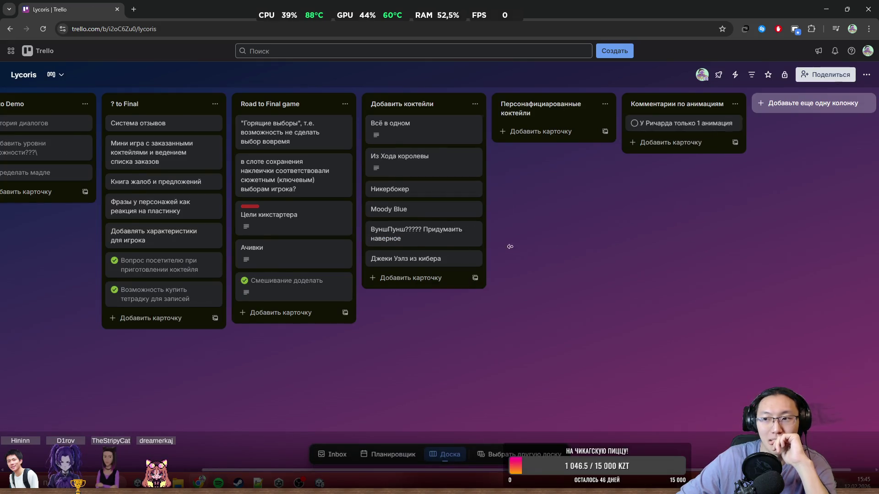
{"action": "scroll", "coordinate": [339, 240], "scroll_direction": "left", "scroll_amount": 5}
{"action": "scroll", "coordinate": [98, 274], "scroll_direction": "down", "scroll_amount": 5}
{"action": "scroll", "coordinate": [98, 281], "scroll_direction": "up", "scroll_amount": 5}
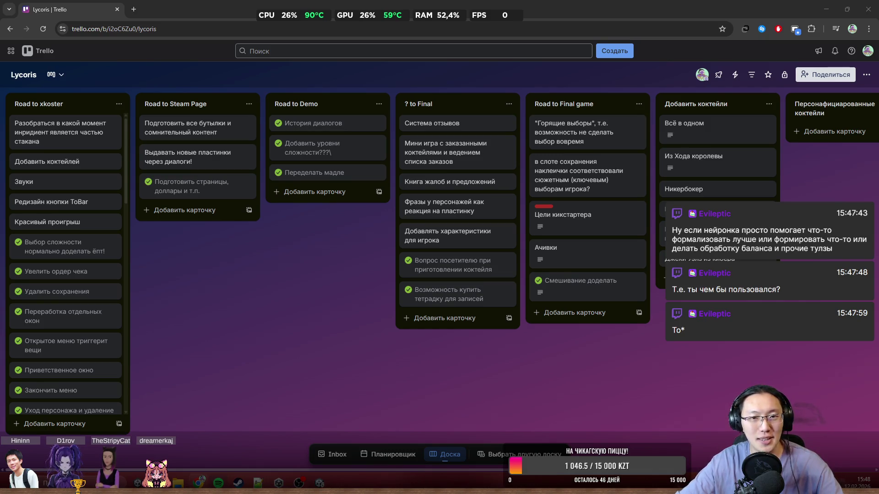
{"action": "key", "text": "shift+F2"}
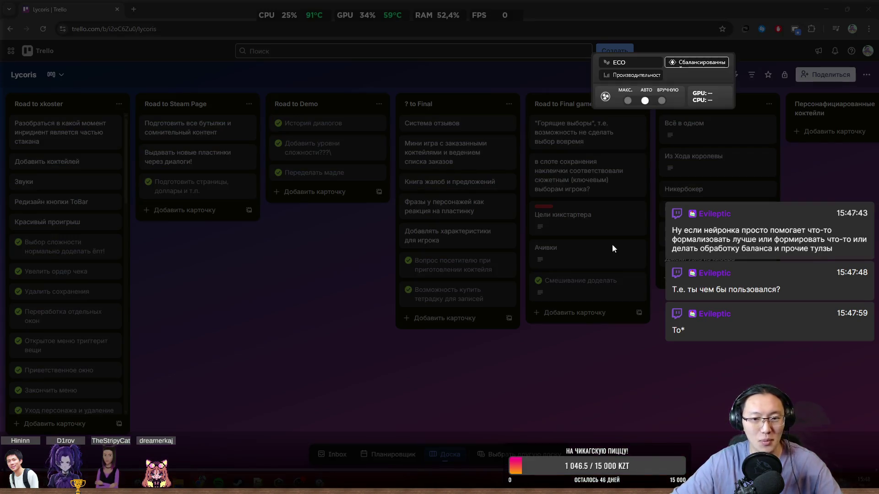
- Set the performance overlay's fan mode to МАКС. and close the overlay with Shift+F2
{"action": "left_click", "coordinate": [628, 100]}
{"action": "key", "text": "shift+F2"}
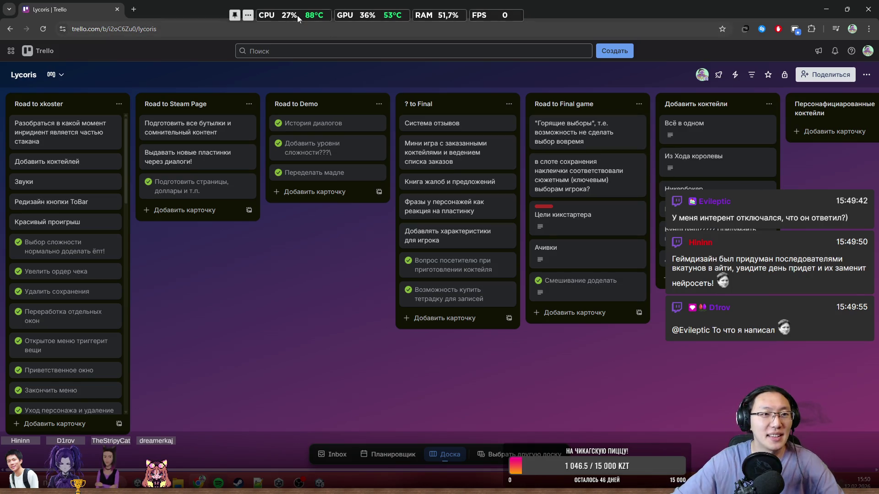
- Shrink Chrome, minimize Spotify, close Unity Hub, and bring the Unity editor forward
{"action": "mouse_move", "coordinate": [220, 8]}
{"action": "left_mouse_down"}
{"action": "mouse_move", "coordinate": [208, 44]}
{"action": "mouse_move", "coordinate": [214, 87]}
{"action": "mouse_move", "coordinate": [602, 136]}
{"action": "mouse_move", "coordinate": [878, 140]}
{"action": "left_mouse_up"}
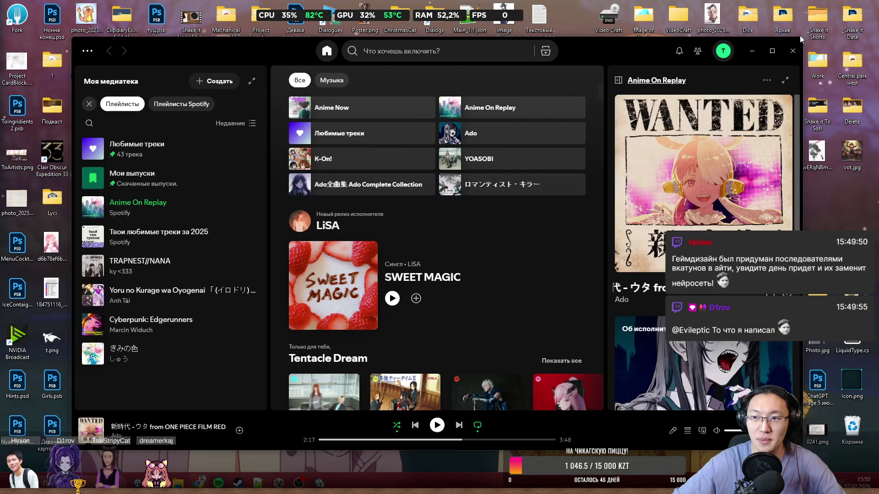
{"action": "left_click", "coordinate": [752, 51]}
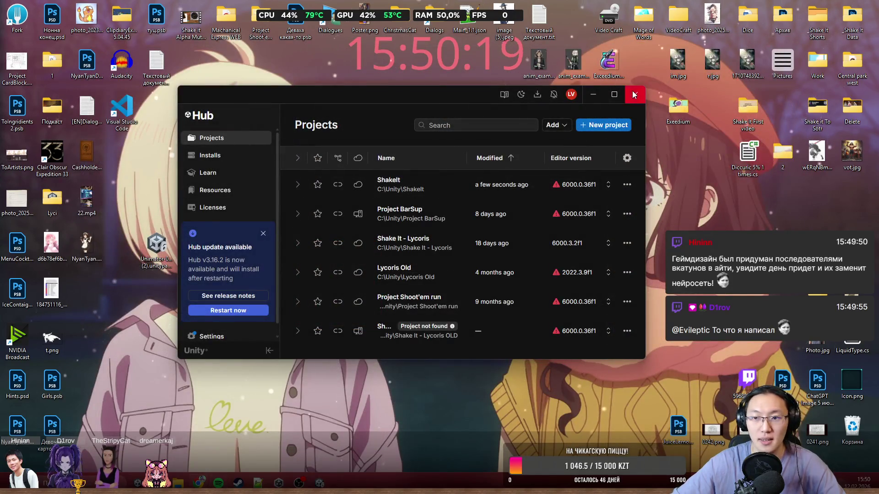
{"action": "left_click", "coordinate": [635, 94]}
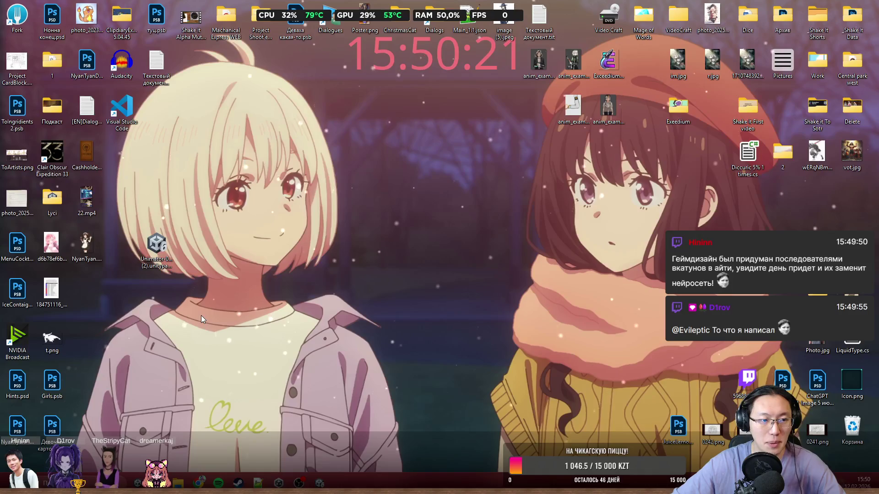
{"action": "left_click", "coordinate": [320, 484]}
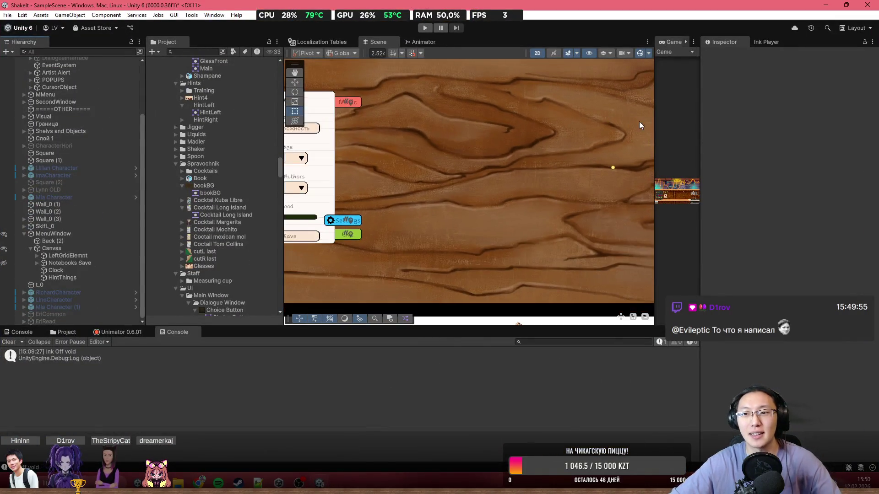
- Dock the Game view beside the Scene view and switch the panel to the Scene view
{"action": "left_click_drag", "start_coordinate": [654, 124], "coordinate": [320, 123]}
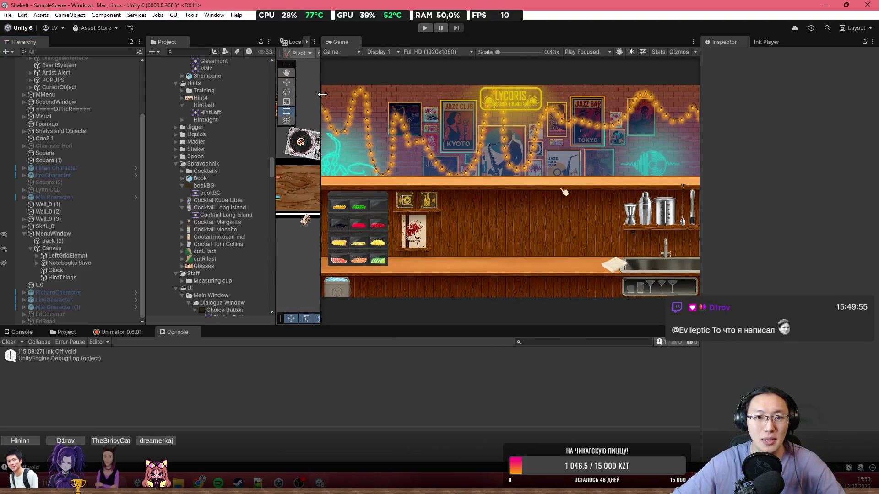
{"action": "left_click_drag", "start_coordinate": [353, 44], "coordinate": [312, 43]}
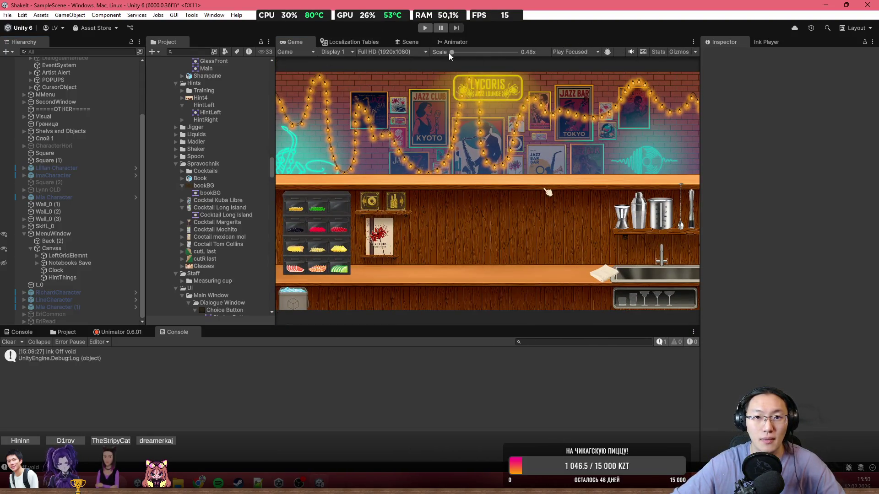
{"action": "left_click", "coordinate": [403, 42]}
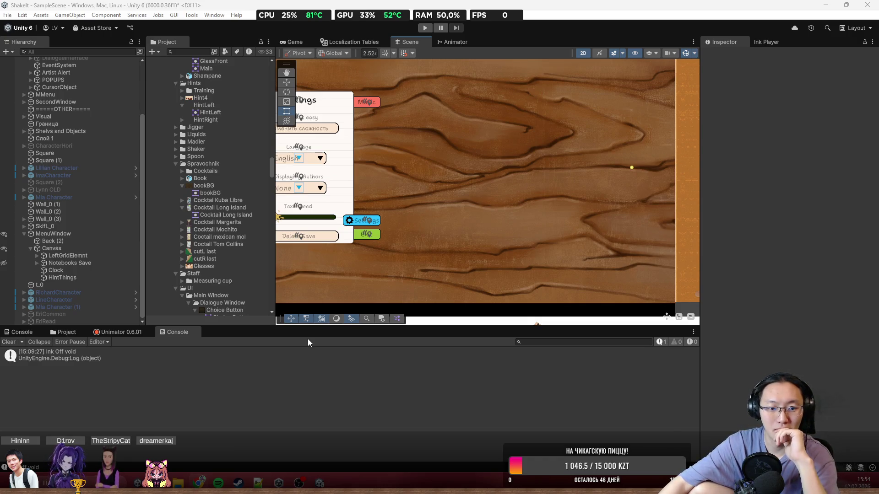
- Enlarge the console area below the scene and zoom the Scene view in and out
{"action": "left_click_drag", "start_coordinate": [319, 334], "coordinate": [336, 318]}
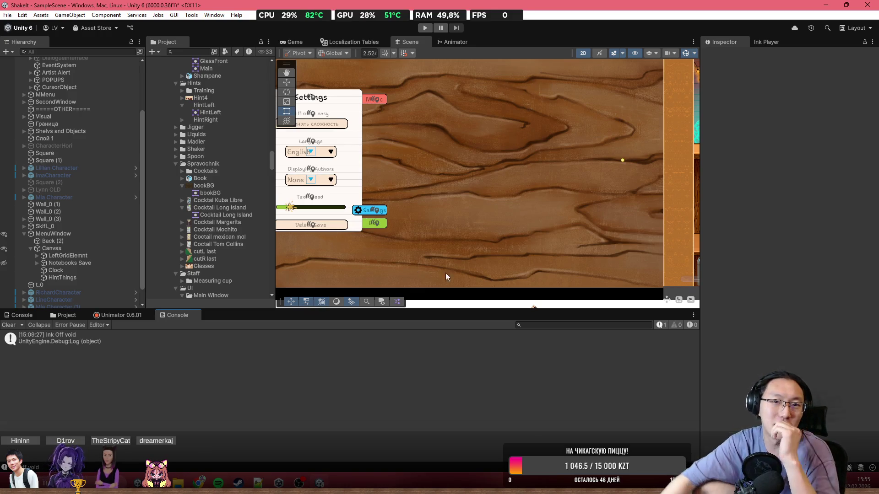
{"action": "scroll", "coordinate": [513, 250], "scroll_direction": "down", "scroll_amount": 3}
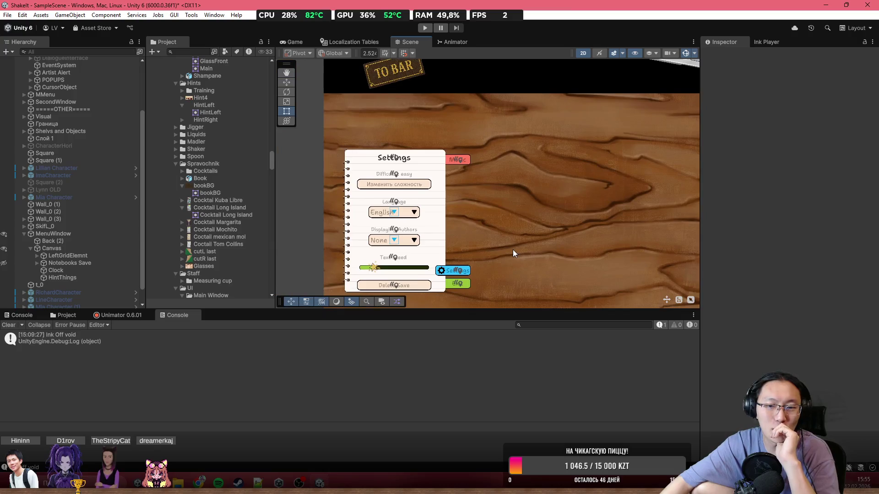
{"action": "scroll", "coordinate": [453, 188], "scroll_direction": "up", "scroll_amount": 4}
{"action": "scroll", "coordinate": [452, 188], "scroll_direction": "up", "scroll_amount": 1}
{"action": "scroll", "coordinate": [543, 194], "scroll_direction": "down", "scroll_amount": 2}
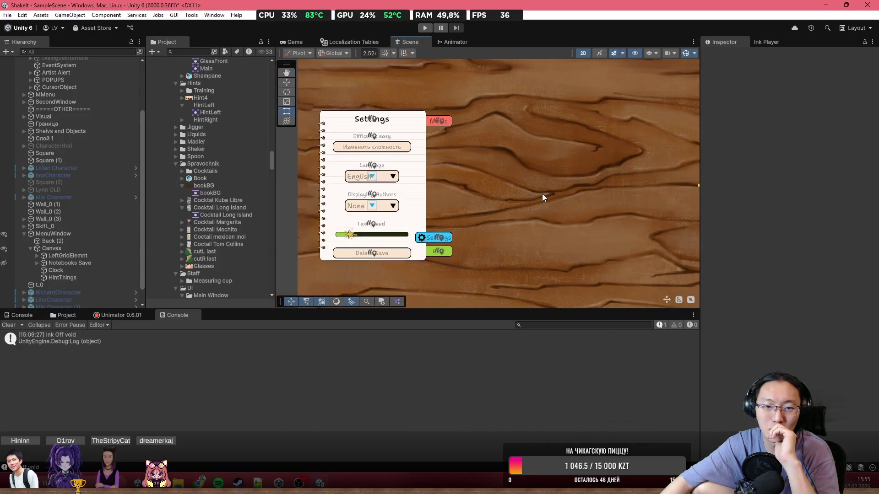
{"action": "scroll", "coordinate": [542, 193], "scroll_direction": "up", "scroll_amount": 1}
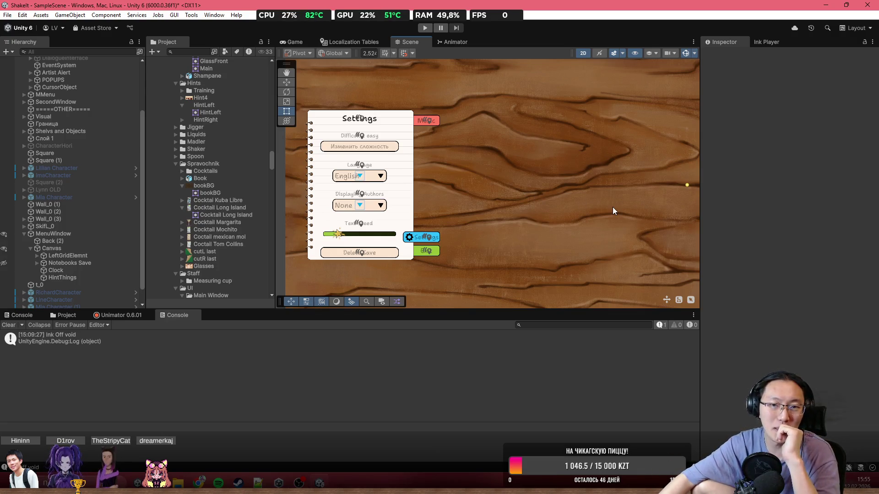
- Pan the Scene view over to the bar interior's shelves and poster wall, showing the project assets
{"action": "left_click_drag", "start_coordinate": [613, 207], "coordinate": [478, 143]}
{"action": "scroll", "coordinate": [498, 164], "scroll_direction": "down", "scroll_amount": 2}
{"action": "left_click_drag", "start_coordinate": [580, 164], "coordinate": [621, 164]}
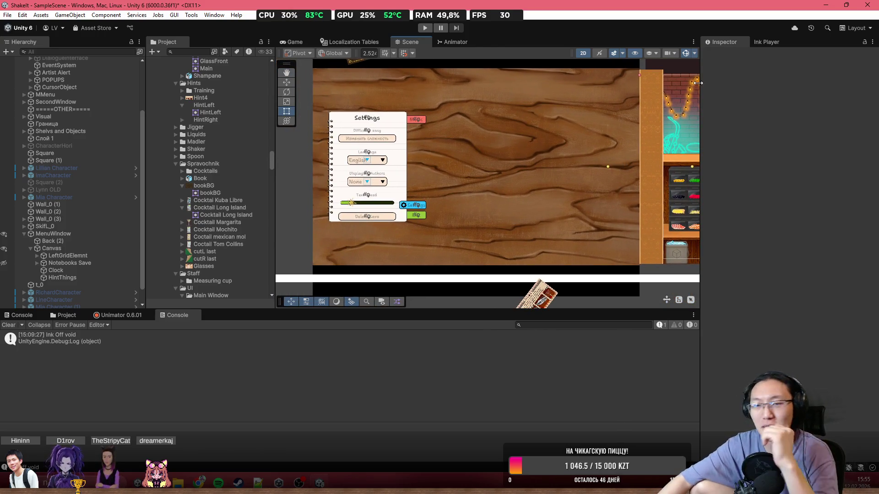
{"action": "mouse_move", "coordinate": [625, 117]}
{"action": "left_mouse_down"}
{"action": "mouse_move", "coordinate": [529, 130]}
{"action": "mouse_move", "coordinate": [567, 125]}
{"action": "mouse_move", "coordinate": [464, 156]}
{"action": "mouse_move", "coordinate": [273, 165]}
{"action": "left_mouse_up"}
{"action": "scroll", "coordinate": [571, 136], "scroll_direction": "up", "scroll_amount": 3}
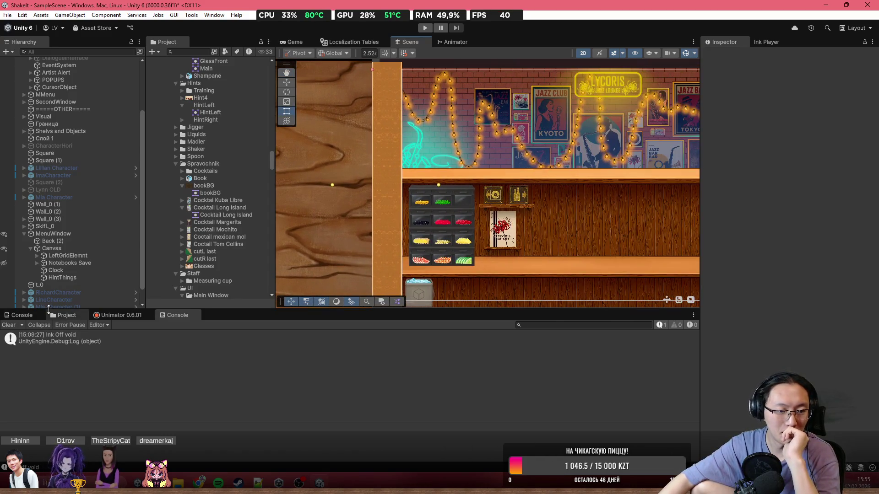
{"action": "left_click", "coordinate": [65, 315]}
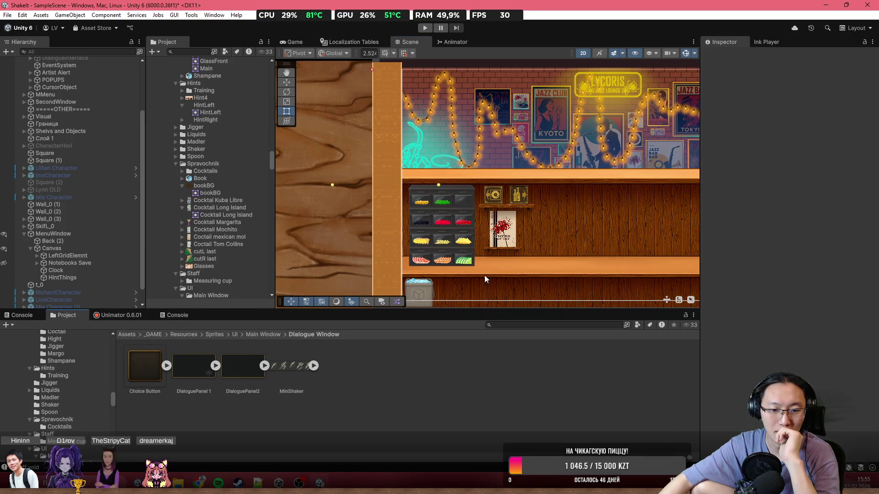
- Reframe the Scene view to center the bar's poster wall and shelves
{"action": "scroll", "coordinate": [552, 271], "scroll_direction": "down", "scroll_amount": 3}
{"action": "scroll", "coordinate": [553, 271], "scroll_direction": "up", "scroll_amount": 2}
{"action": "mouse_move", "coordinate": [553, 270]}
{"action": "left_mouse_down"}
{"action": "mouse_move", "coordinate": [552, 245]}
{"action": "mouse_move", "coordinate": [532, 224]}
{"action": "mouse_move", "coordinate": [631, 219]}
{"action": "mouse_move", "coordinate": [654, 189]}
{"action": "left_mouse_up"}
{"action": "scroll", "coordinate": [655, 189], "scroll_direction": "down", "scroll_amount": 1}
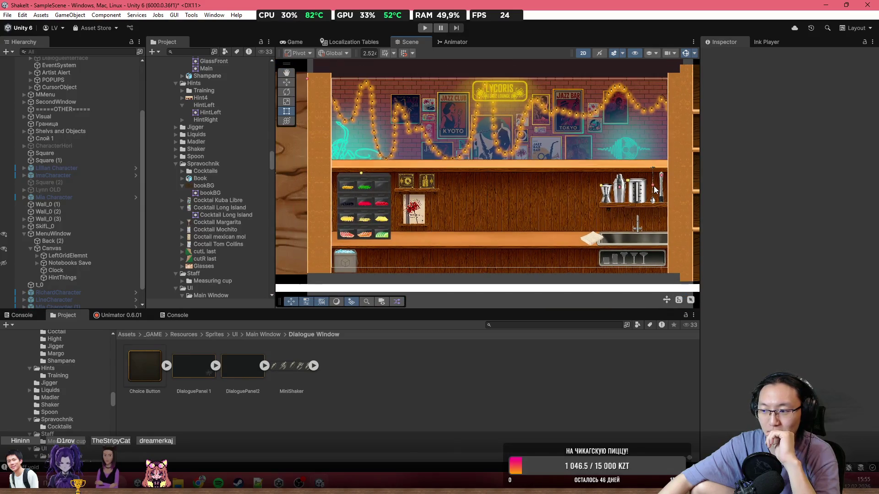
{"action": "scroll", "coordinate": [656, 187], "scroll_direction": "down", "scroll_amount": 3}
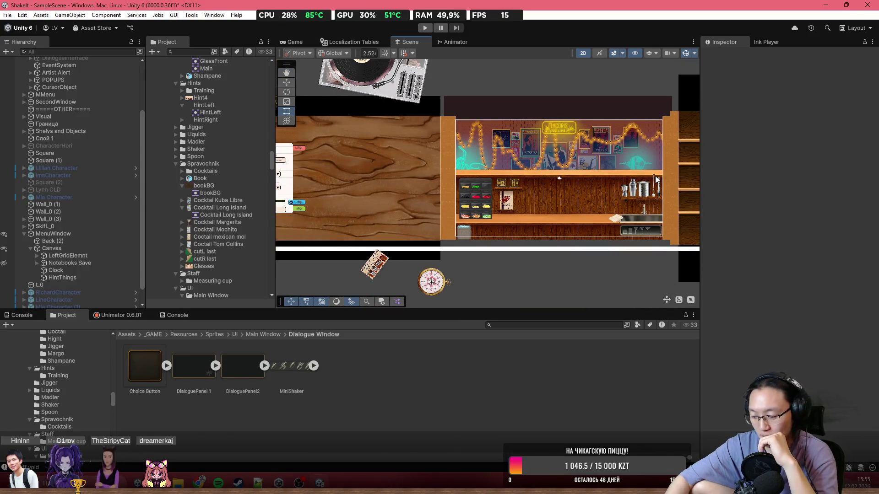
{"action": "scroll", "coordinate": [568, 181], "scroll_direction": "up", "scroll_amount": 3}
{"action": "left_click_drag", "start_coordinate": [568, 181], "coordinate": [459, 154]}
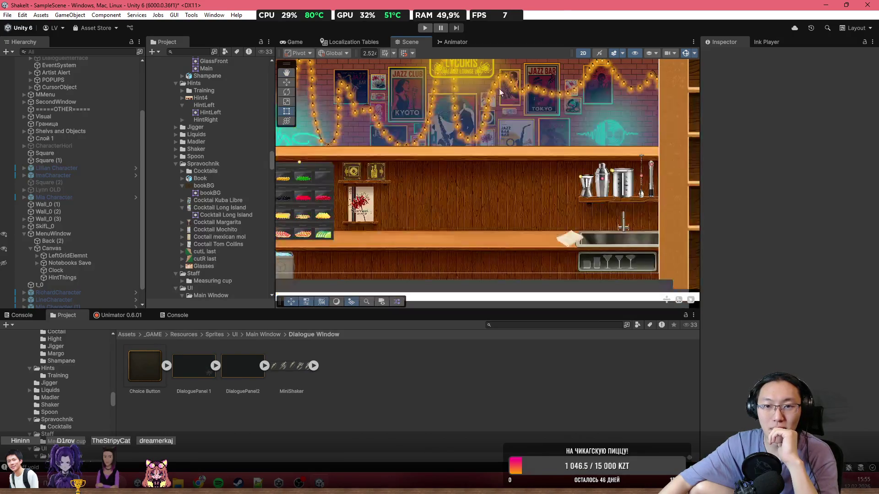
- Open the _GAME > Prefabs folder in the Project browser while fitting the whole bar in view
{"action": "left_click", "coordinate": [155, 334]}
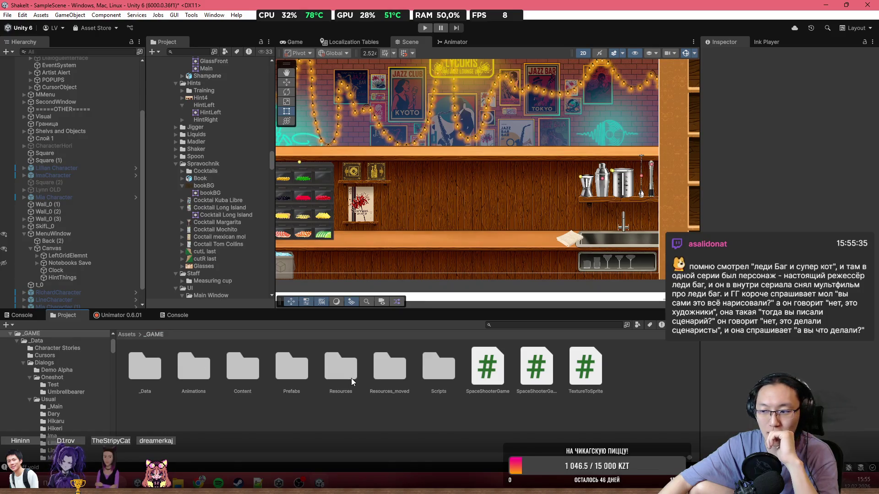
{"action": "double_click", "coordinate": [300, 373]}
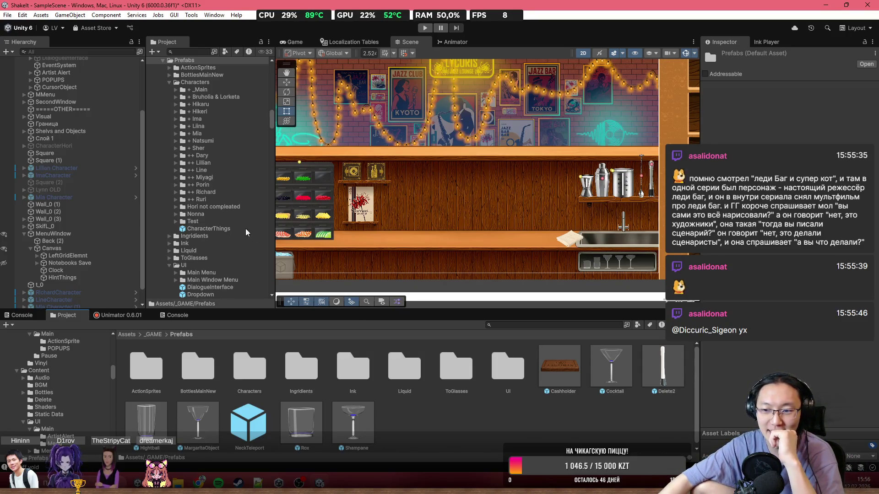
{"action": "scroll", "coordinate": [434, 216], "scroll_direction": "up", "scroll_amount": 2}
{"action": "scroll", "coordinate": [480, 215], "scroll_direction": "up", "scroll_amount": 1}
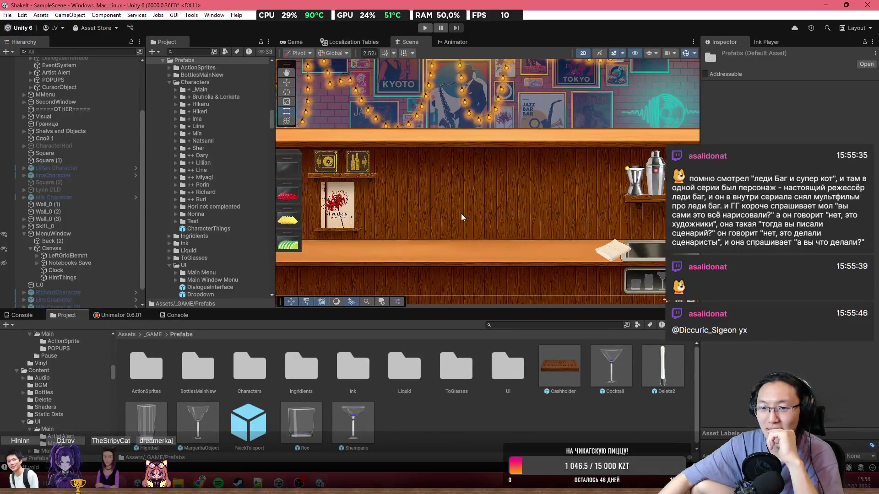
{"action": "scroll", "coordinate": [572, 212], "scroll_direction": "up", "scroll_amount": 1}
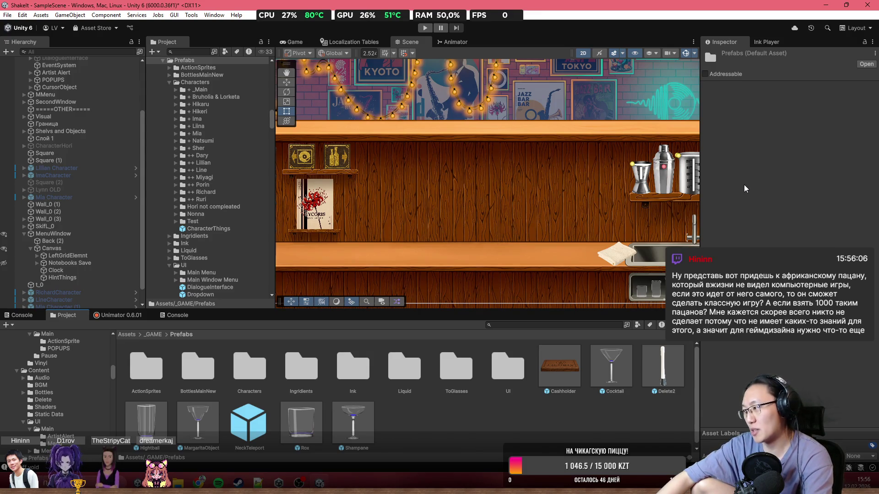
{"action": "scroll", "coordinate": [532, 198], "scroll_direction": "down", "scroll_amount": 2}
{"action": "scroll", "coordinate": [531, 198], "scroll_direction": "down", "scroll_amount": 3}
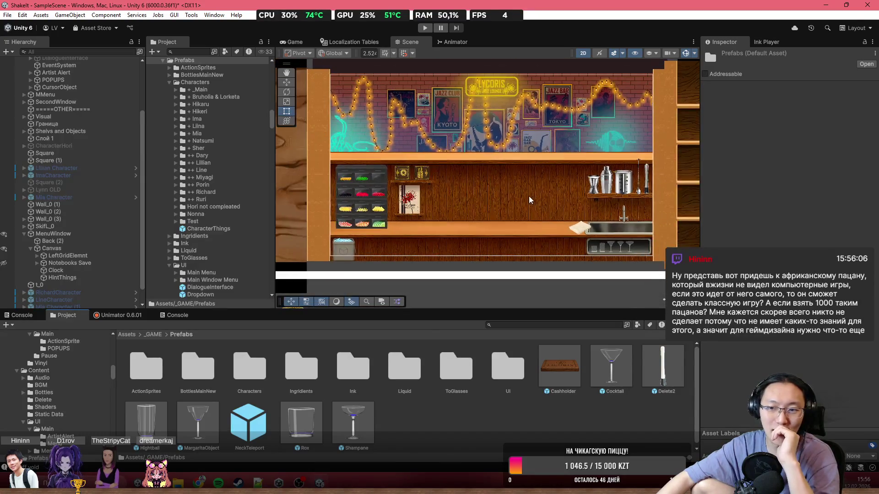
{"action": "scroll", "coordinate": [531, 219], "scroll_direction": "up", "scroll_amount": 1}
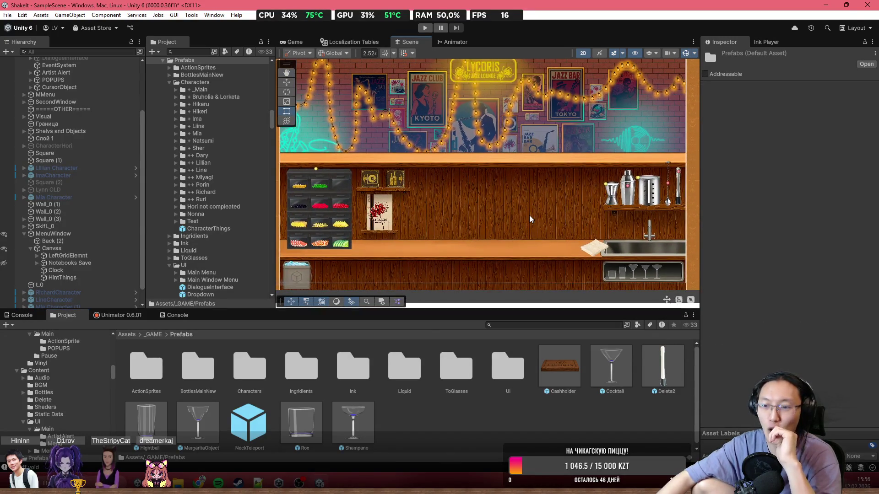
{"action": "left_click_drag", "start_coordinate": [534, 219], "coordinate": [551, 223]}
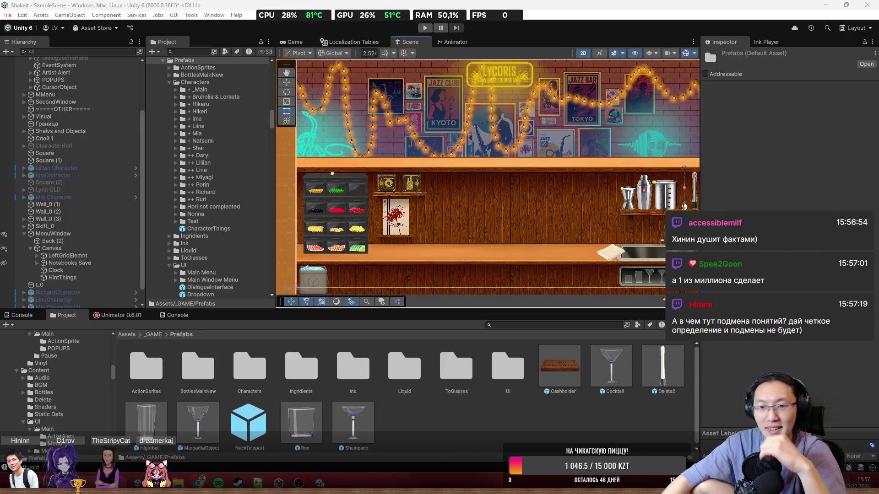
{"action": "mouse_move", "coordinate": [506, 171]}
{"action": "left_mouse_down"}
{"action": "mouse_move", "coordinate": [460, 167]}
{"action": "mouse_move", "coordinate": [495, 169]}
{"action": "left_mouse_up"}
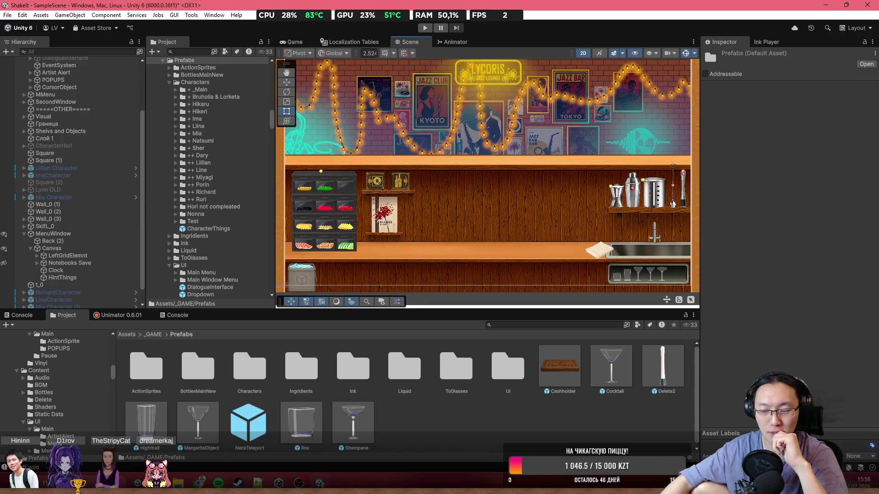
- Open the Ingridients prefab folder and drag a Graipfruit prefab into the bar scene
{"action": "left_click", "coordinate": [387, 419]}
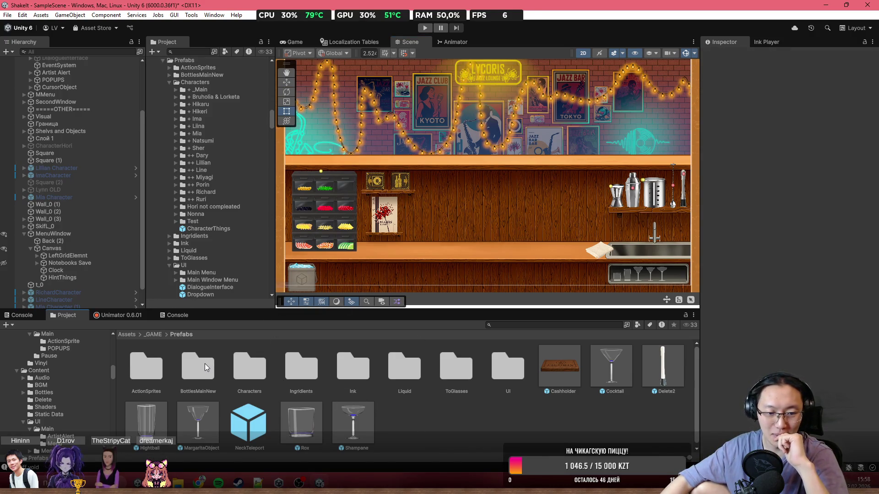
{"action": "left_click", "coordinate": [250, 366]}
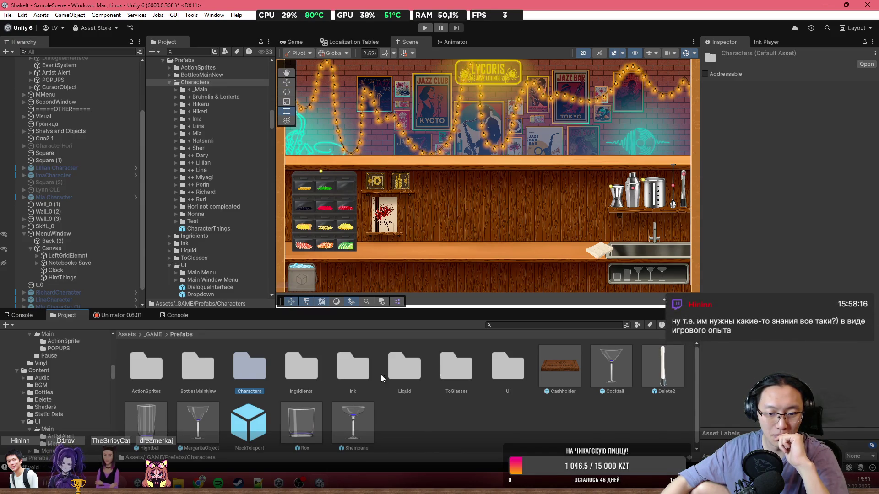
{"action": "double_click", "coordinate": [301, 366]}
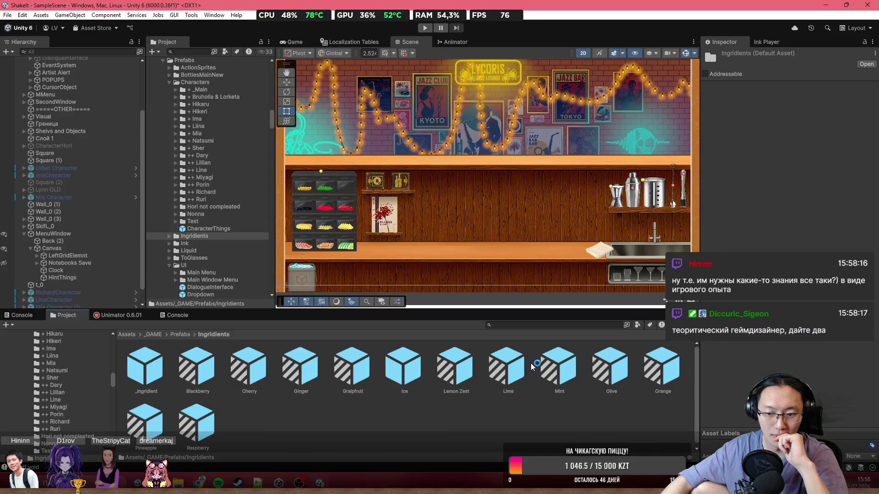
{"action": "mouse_move", "coordinate": [474, 372]}
{"action": "left_mouse_down"}
{"action": "mouse_move", "coordinate": [506, 377]}
{"action": "mouse_move", "coordinate": [435, 337]}
{"action": "mouse_move", "coordinate": [433, 304]}
{"action": "mouse_move", "coordinate": [467, 392]}
{"action": "mouse_move", "coordinate": [464, 423]}
{"action": "left_mouse_up"}
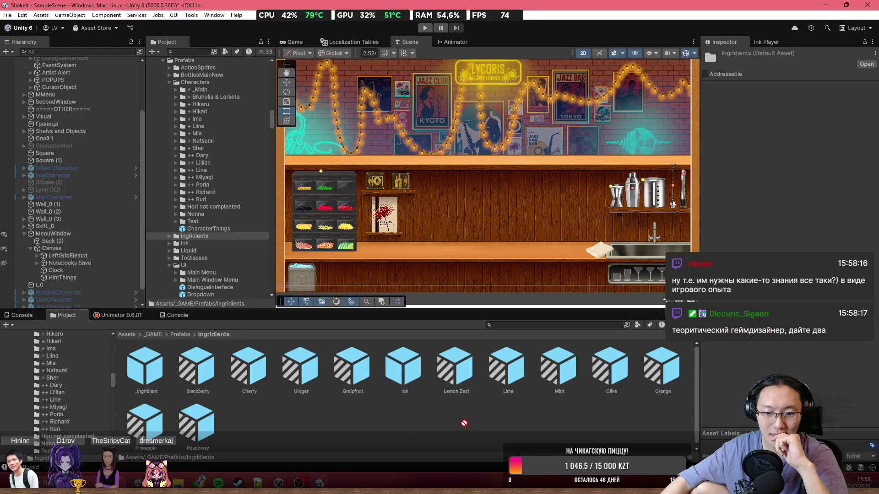
{"action": "mouse_move", "coordinate": [341, 404]}
{"action": "left_mouse_down"}
{"action": "mouse_move", "coordinate": [412, 348]}
{"action": "mouse_move", "coordinate": [460, 184]}
{"action": "left_mouse_up"}
{"action": "scroll", "coordinate": [483, 162], "scroll_direction": "up", "scroll_amount": 4}
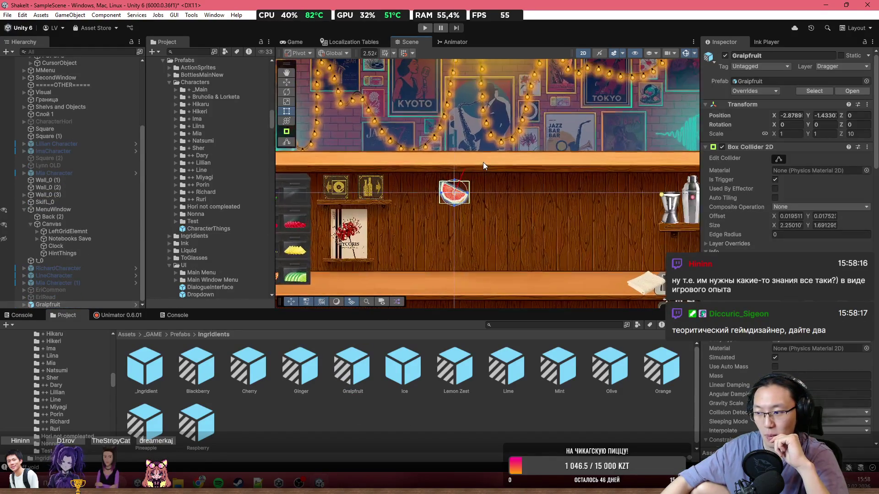
{"action": "scroll", "coordinate": [485, 163], "scroll_direction": "up", "scroll_amount": 5}
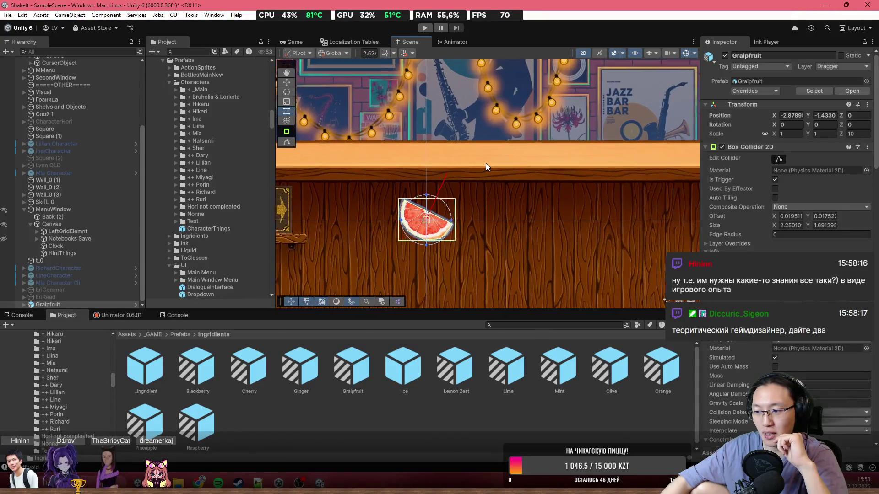
{"action": "scroll", "coordinate": [485, 164], "scroll_direction": "up", "scroll_amount": 3}
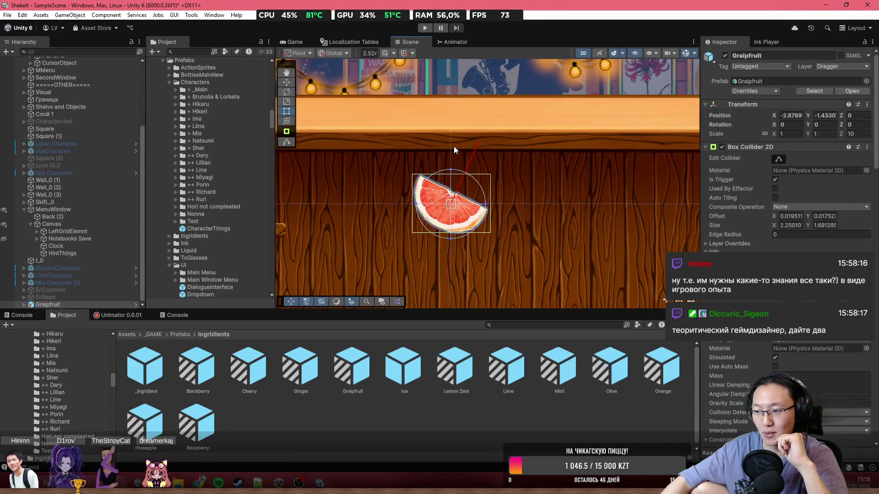
{"action": "scroll", "coordinate": [446, 153], "scroll_direction": "up", "scroll_amount": 2}
{"action": "scroll", "coordinate": [447, 153], "scroll_direction": "up", "scroll_amount": 2}
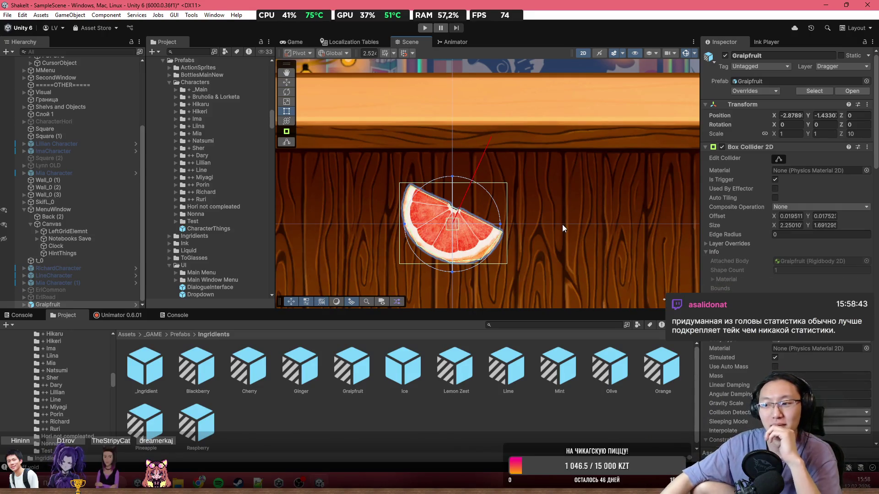
{"action": "scroll", "coordinate": [371, 218], "scroll_direction": "up", "scroll_amount": 3}
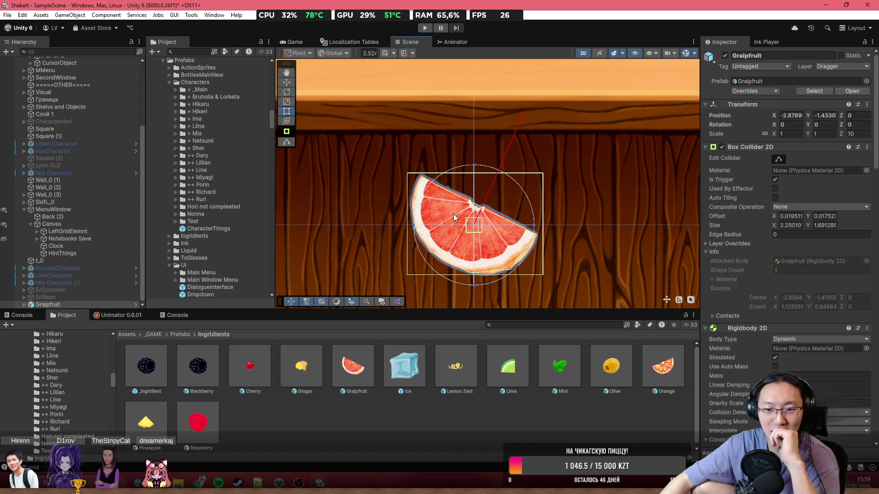
{"action": "scroll", "coordinate": [481, 242], "scroll_direction": "up", "scroll_amount": 4}
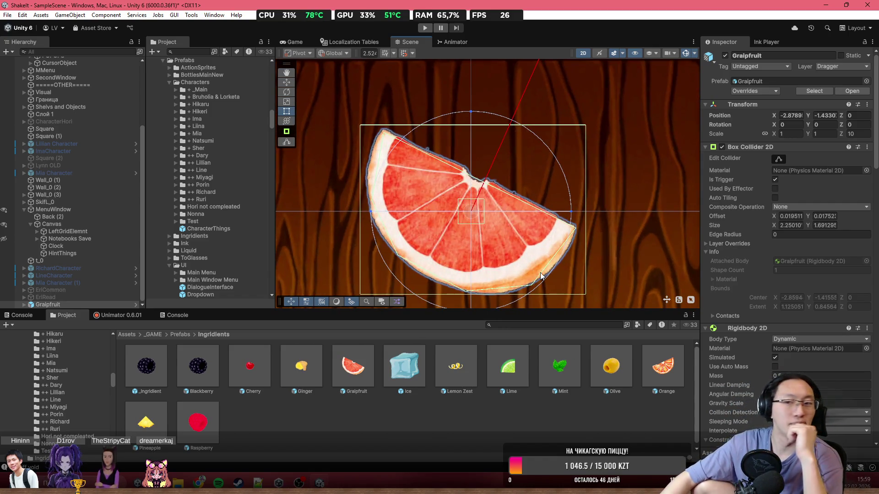
{"action": "scroll", "coordinate": [778, 274], "scroll_direction": "down", "scroll_amount": 3}
{"action": "scroll", "coordinate": [780, 279], "scroll_direction": "up", "scroll_amount": 2}
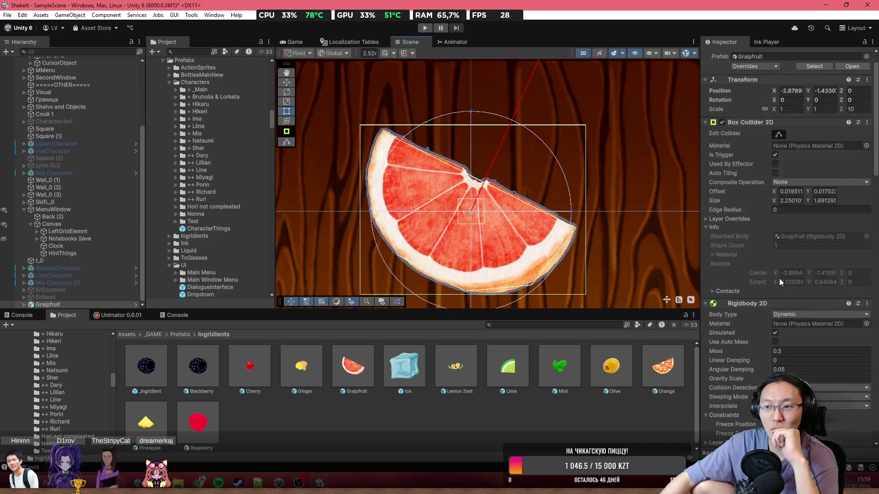
{"action": "scroll", "coordinate": [778, 294], "scroll_direction": "down", "scroll_amount": 8}
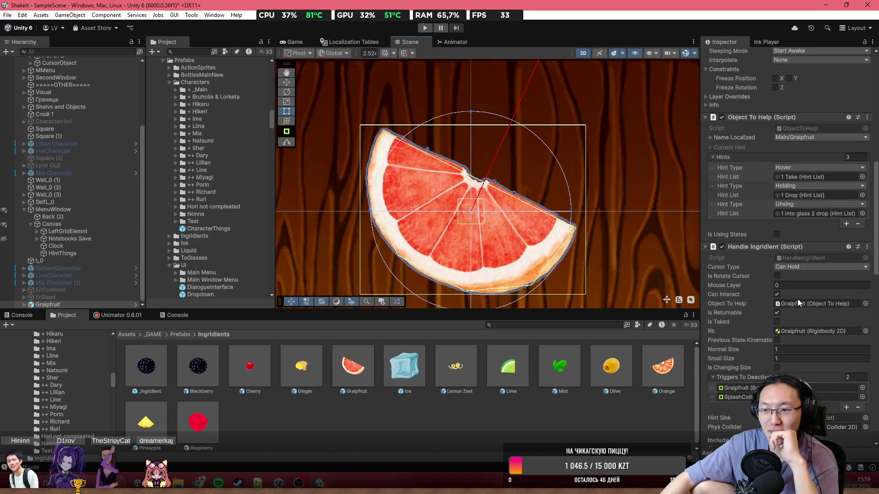
- Scroll through the grapefruit's Inspector components to review their settings
{"action": "scroll", "coordinate": [797, 298], "scroll_direction": "down", "scroll_amount": 1}
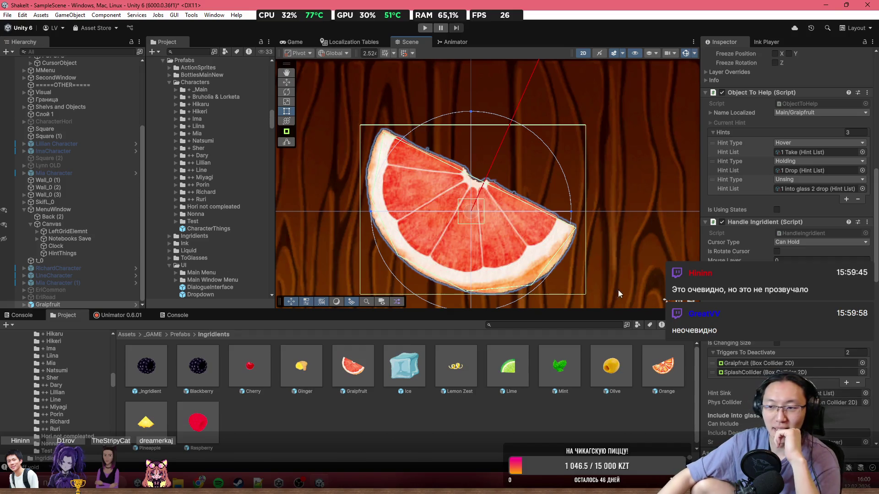
{"action": "scroll", "coordinate": [463, 208], "scroll_direction": "down", "scroll_amount": 1}
{"action": "scroll", "coordinate": [462, 208], "scroll_direction": "up", "scroll_amount": 3}
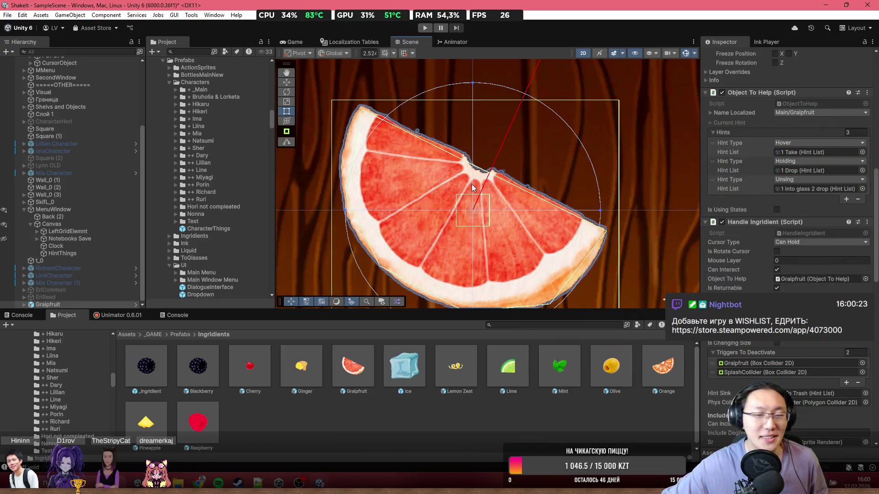
{"action": "scroll", "coordinate": [588, 202], "scroll_direction": "up", "scroll_amount": 2}
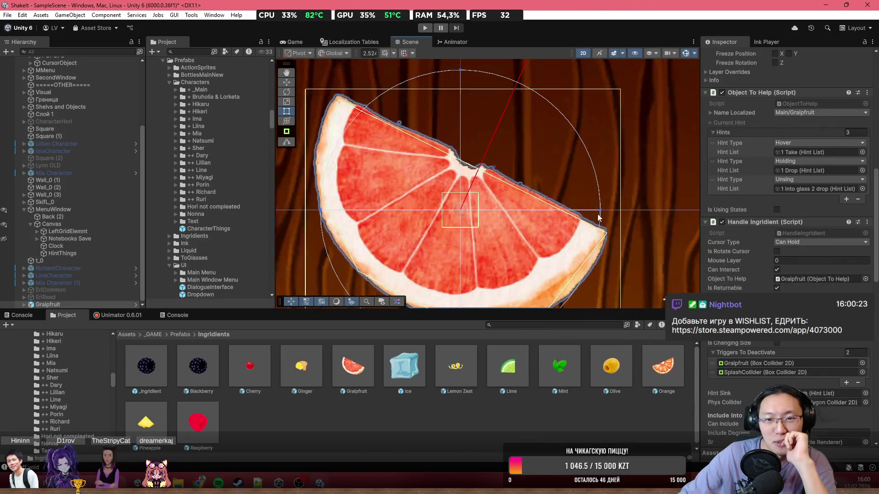
{"action": "scroll", "coordinate": [509, 147], "scroll_direction": "down", "scroll_amount": 2}
{"action": "scroll", "coordinate": [465, 90], "scroll_direction": "up", "scroll_amount": 3}
{"action": "scroll", "coordinate": [468, 152], "scroll_direction": "down", "scroll_amount": 3}
{"action": "scroll", "coordinate": [468, 152], "scroll_direction": "down", "scroll_amount": 3}
{"action": "scroll", "coordinate": [449, 158], "scroll_direction": "down", "scroll_amount": 1}
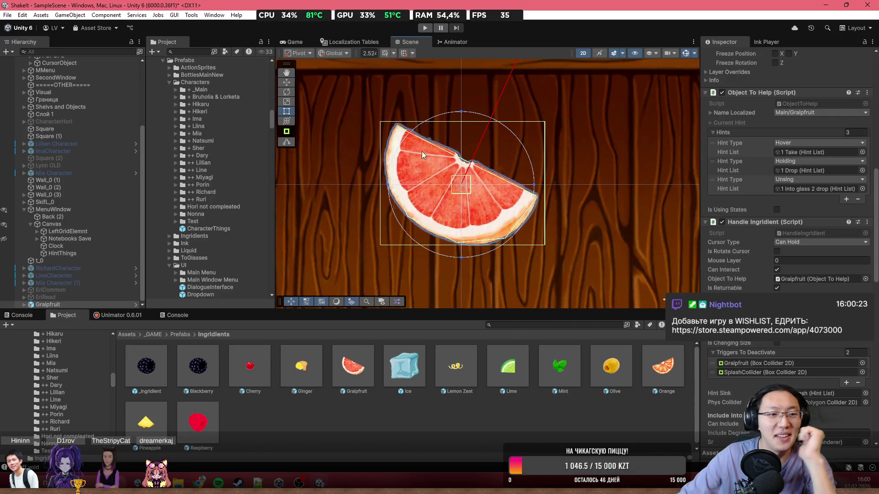
{"action": "scroll", "coordinate": [713, 252], "scroll_direction": "down", "scroll_amount": 4}
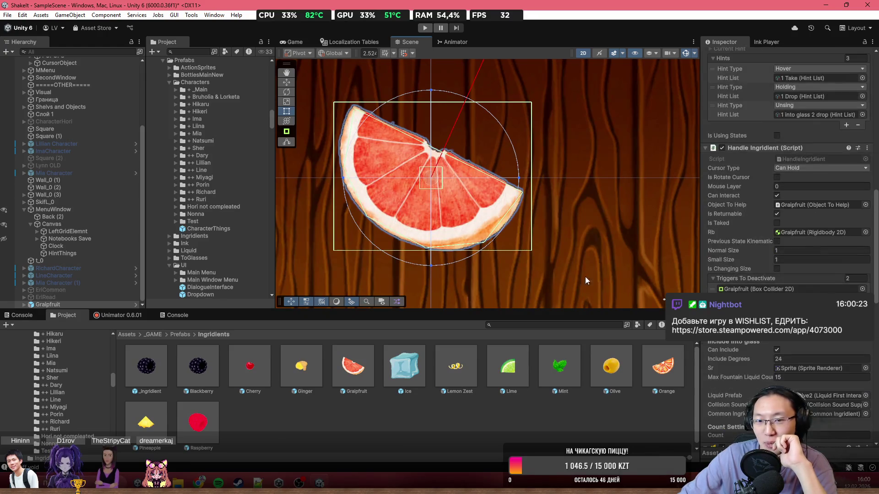
{"action": "scroll", "coordinate": [450, 261], "scroll_direction": "down", "scroll_amount": 3}
{"action": "scroll", "coordinate": [428, 226], "scroll_direction": "up", "scroll_amount": 3}
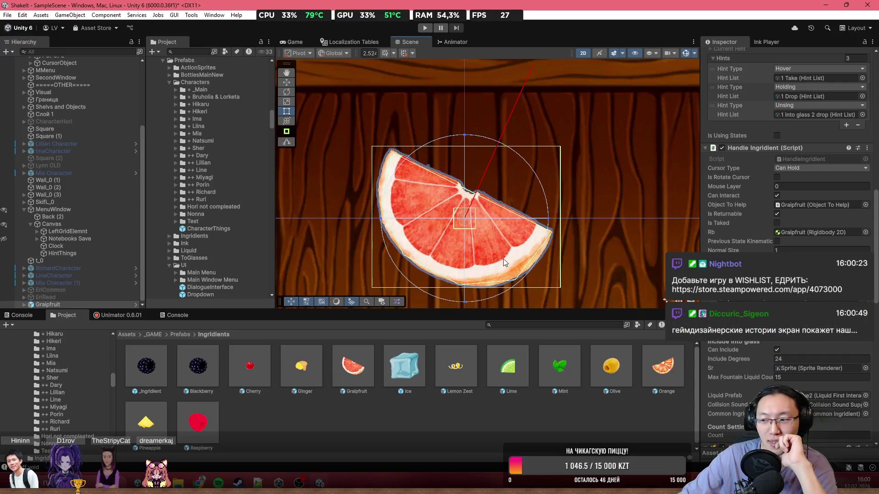
{"action": "scroll", "coordinate": [521, 255], "scroll_direction": "down", "scroll_amount": 4}
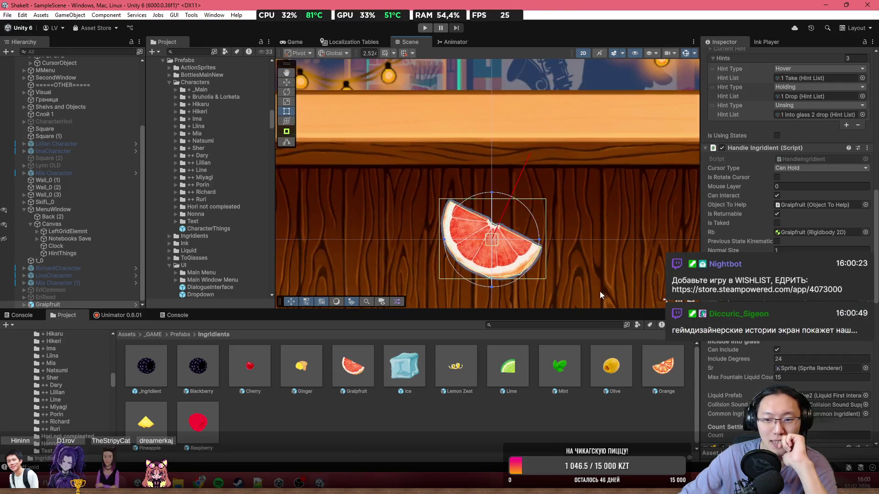
{"action": "scroll", "coordinate": [595, 284], "scroll_direction": "up", "scroll_amount": 3}
{"action": "scroll", "coordinate": [574, 253], "scroll_direction": "up", "scroll_amount": 1}
{"action": "scroll", "coordinate": [704, 144], "scroll_direction": "up", "scroll_amount": 10}
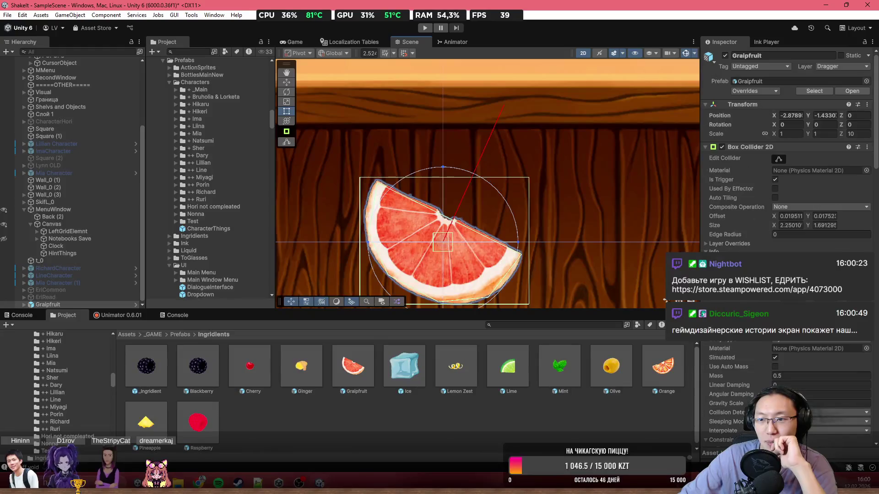
- Collapse Box Collider 2D, Rigidbody 2D and Object To Help, then open HandleIngridient.cs in Visual Studio
{"action": "left_click", "coordinate": [706, 147]}
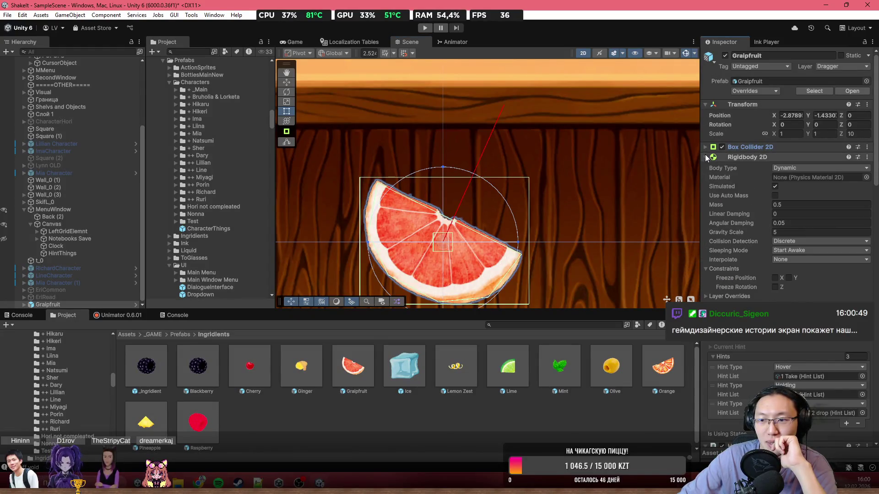
{"action": "left_click", "coordinate": [706, 157]}
{"action": "left_click", "coordinate": [706, 167]}
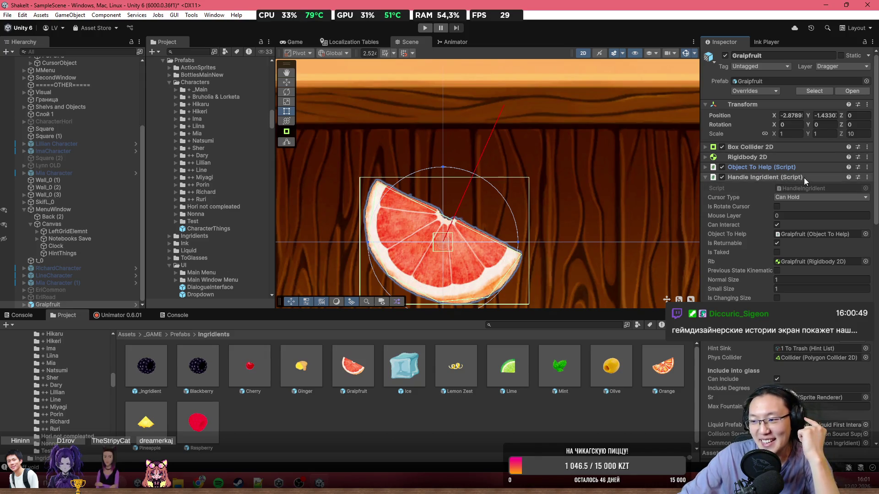
{"action": "scroll", "coordinate": [422, 229], "scroll_direction": "up", "scroll_amount": 3}
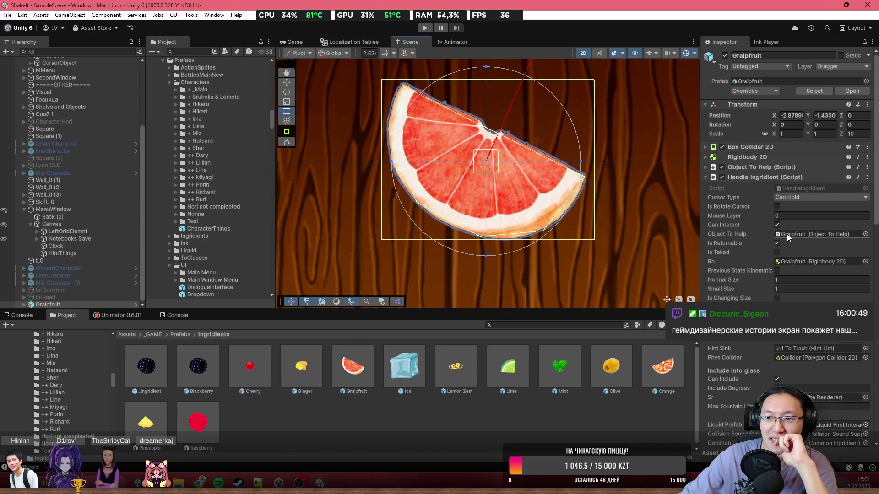
{"action": "double_click", "coordinate": [825, 189]}
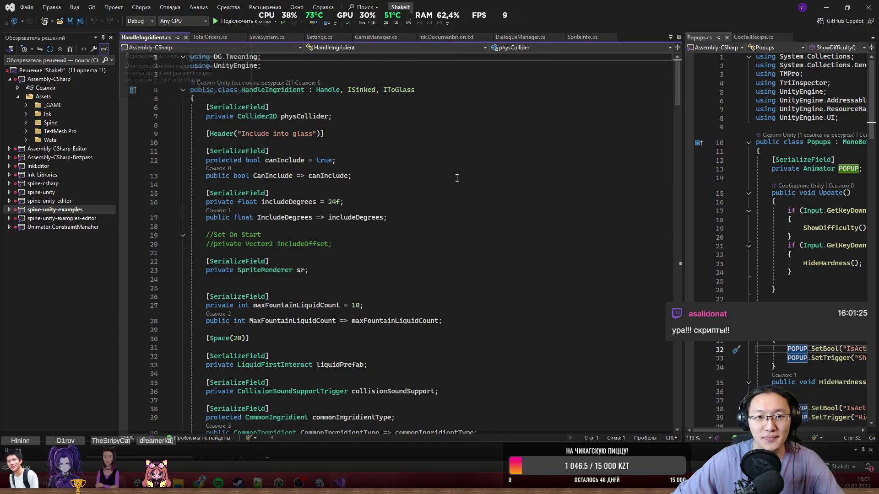
{"action": "scroll", "coordinate": [350, 121], "scroll_direction": "down", "scroll_amount": 1}
{"action": "scroll", "coordinate": [500, 178], "scroll_direction": "up", "scroll_amount": 1}
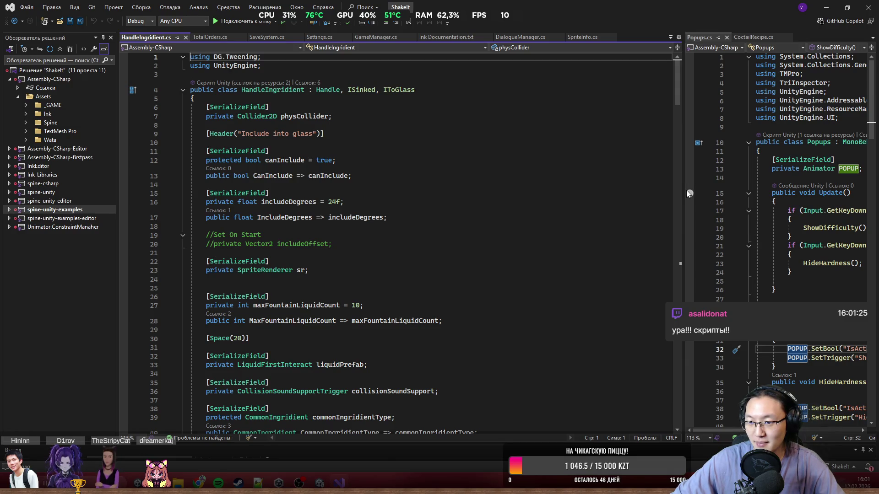
{"action": "mouse_move", "coordinate": [684, 190]}
{"action": "left_mouse_down"}
{"action": "mouse_move", "coordinate": [824, 197]}
{"action": "mouse_move", "coordinate": [810, 204]}
{"action": "left_mouse_up"}
{"action": "scroll", "coordinate": [335, 212], "scroll_direction": "down", "scroll_amount": 5}
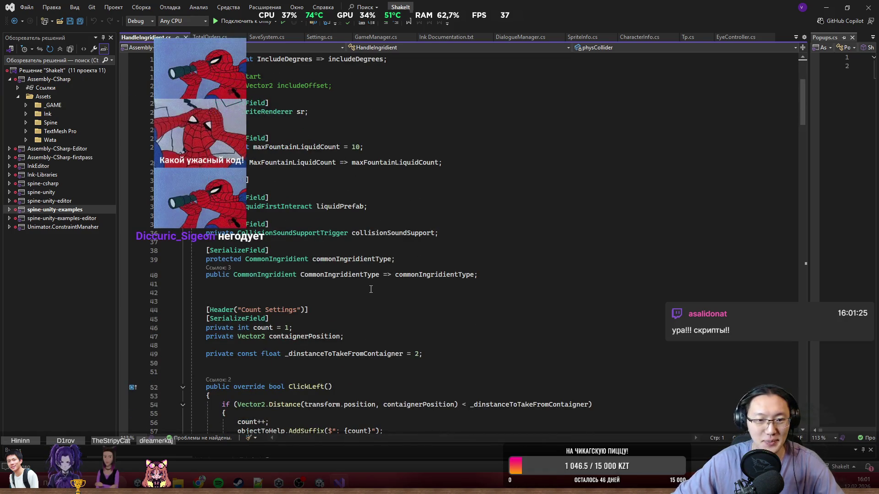
{"action": "scroll", "coordinate": [376, 289], "scroll_direction": "down", "scroll_amount": 11}
{"action": "scroll", "coordinate": [376, 289], "scroll_direction": "up", "scroll_amount": 17}
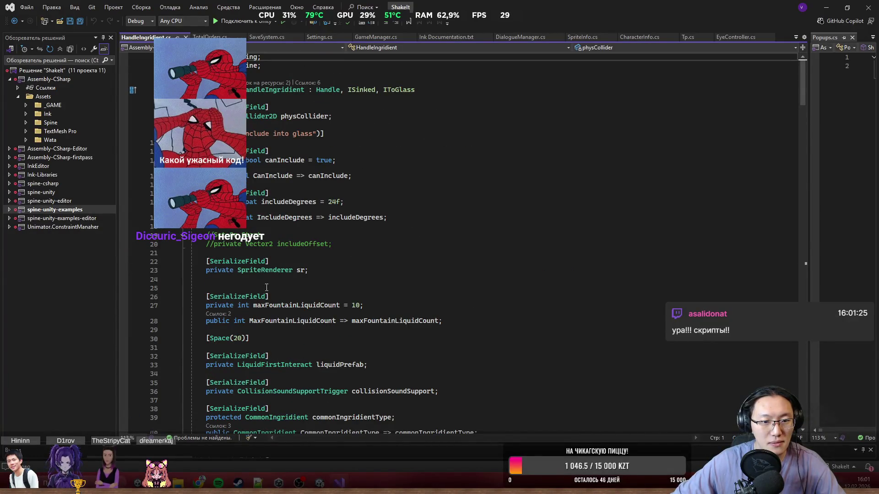
{"action": "scroll", "coordinate": [222, 315], "scroll_direction": "down", "scroll_amount": 14}
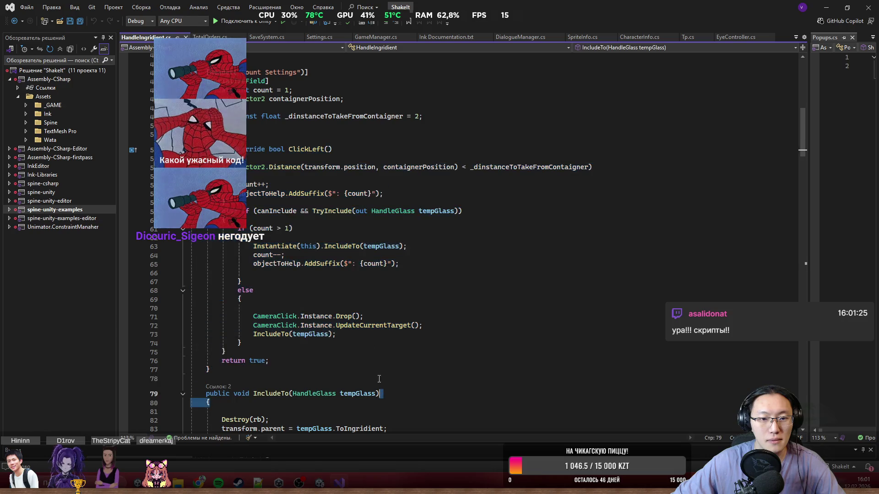
{"action": "left_click", "coordinate": [182, 150]}
{"action": "left_click", "coordinate": [367, 244]}
{"action": "scroll", "coordinate": [270, 218], "scroll_direction": "down", "scroll_amount": 17}
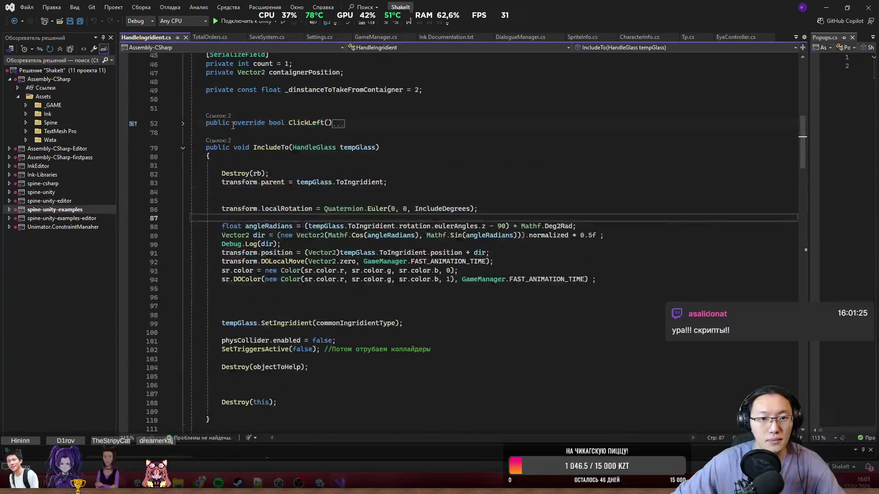
{"action": "scroll", "coordinate": [270, 219], "scroll_direction": "up", "scroll_amount": 19}
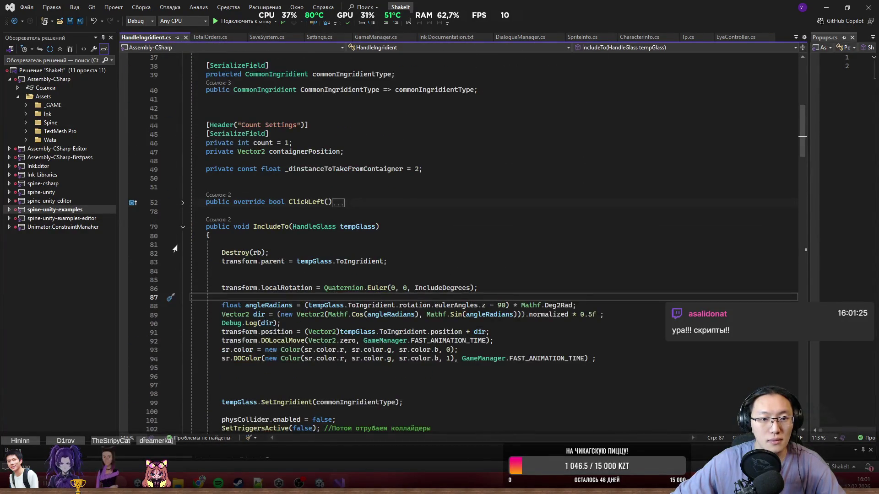
{"action": "left_click", "coordinate": [183, 227]}
{"action": "scroll", "coordinate": [352, 279], "scroll_direction": "down", "scroll_amount": 12}
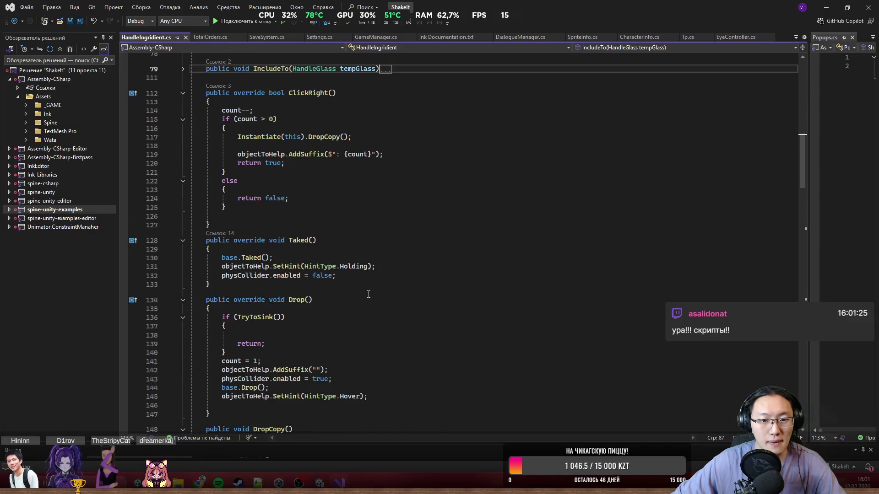
{"action": "scroll", "coordinate": [369, 294], "scroll_direction": "down", "scroll_amount": 7}
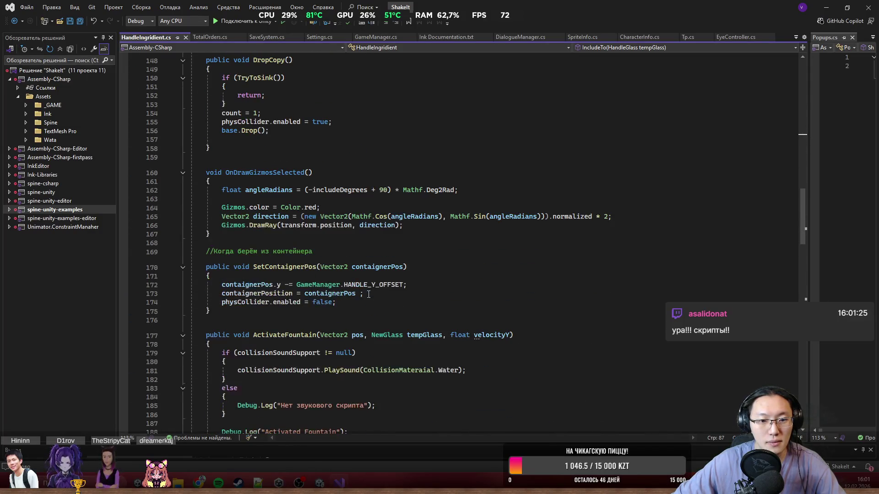
{"action": "scroll", "coordinate": [368, 293], "scroll_direction": "down", "scroll_amount": 14}
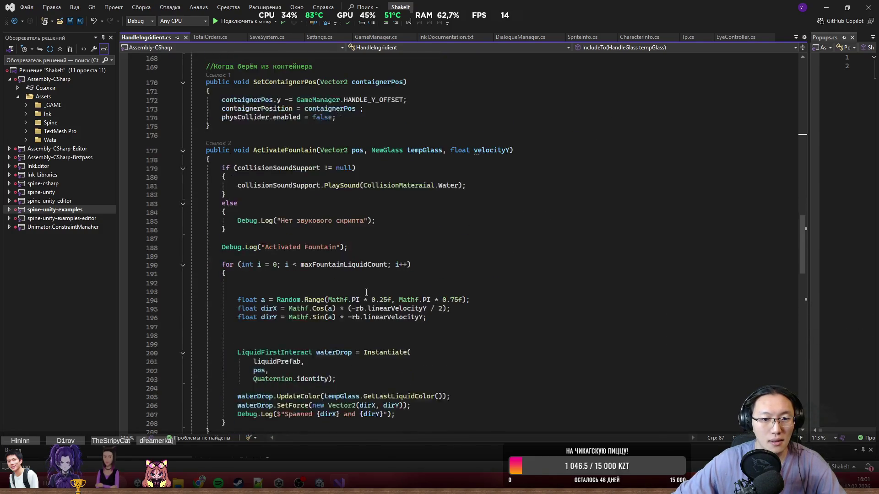
{"action": "scroll", "coordinate": [366, 292], "scroll_direction": "up", "scroll_amount": 9}
{"action": "scroll", "coordinate": [365, 293], "scroll_direction": "down", "scroll_amount": 19}
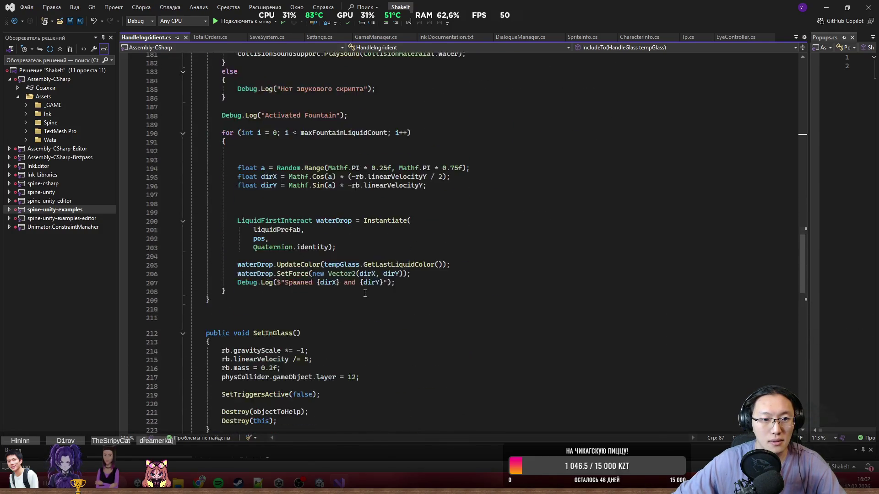
{"action": "scroll", "coordinate": [365, 293], "scroll_direction": "down", "scroll_amount": 6}
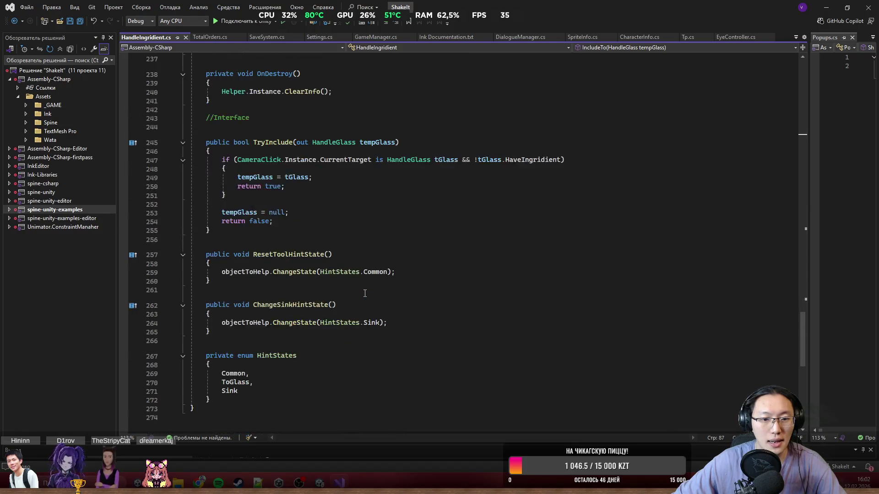
{"action": "scroll", "coordinate": [401, 311], "scroll_direction": "up", "scroll_amount": 20}
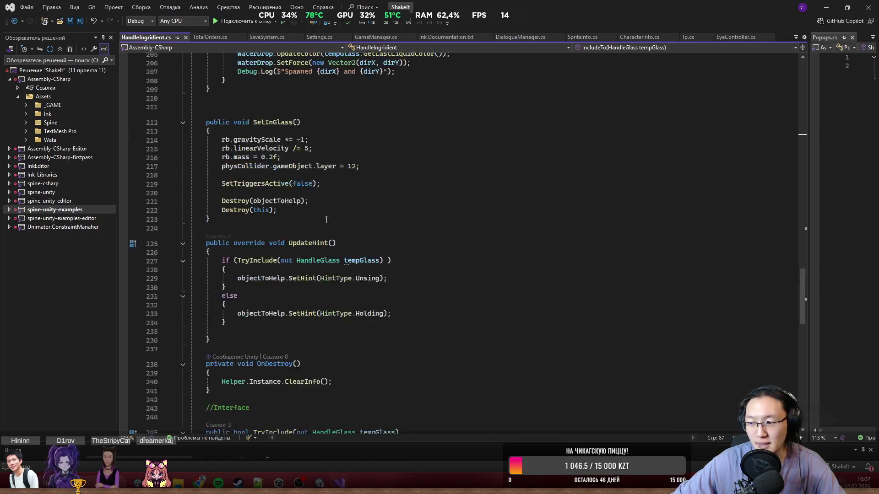
{"action": "scroll", "coordinate": [371, 240], "scroll_direction": "up", "scroll_amount": 20}
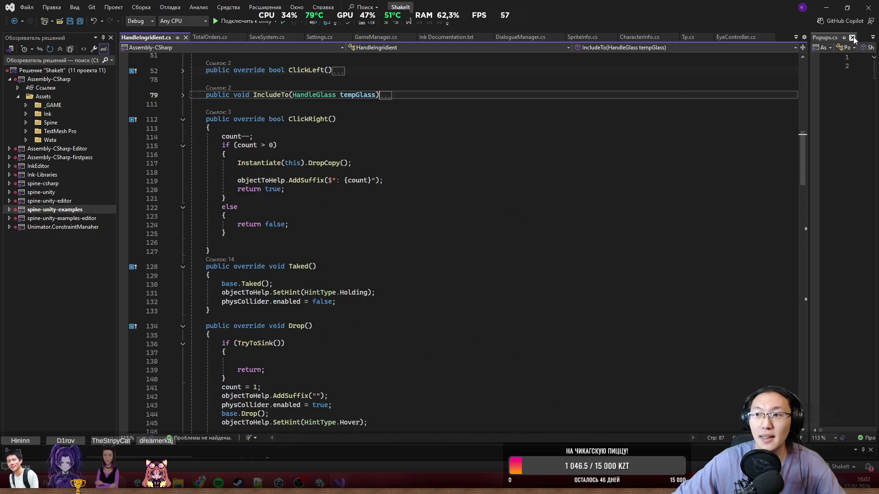
{"action": "key", "text": "alt+Tab"}
- Expand Graipfruit in the Hierarchy, select its SplashCollider child, and open SplashCollider.cs
{"action": "left_click", "coordinate": [23, 304]}
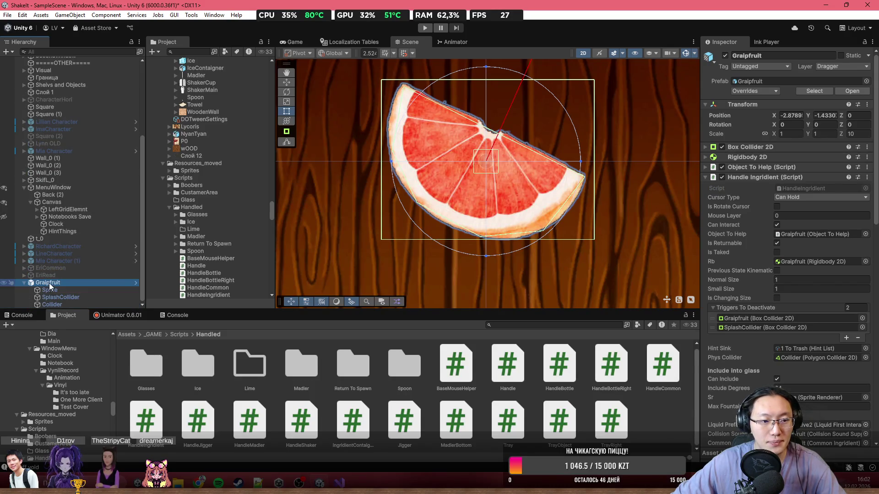
{"action": "left_click", "coordinate": [64, 284]}
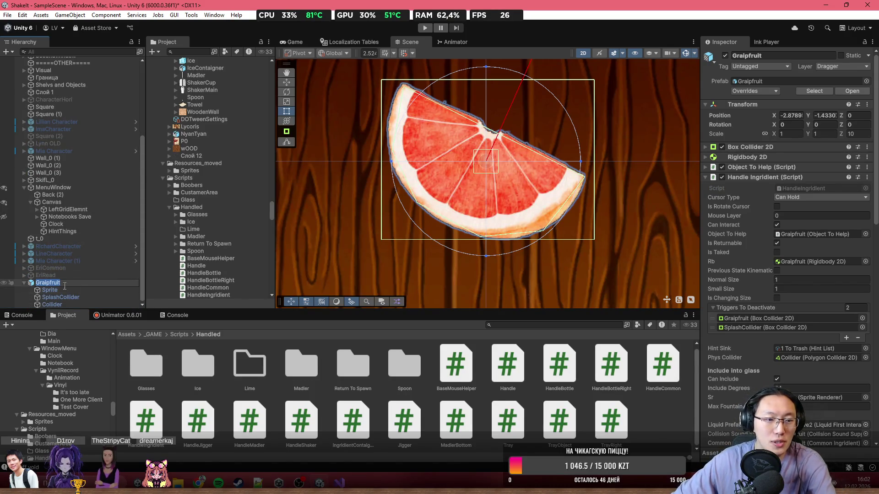
{"action": "left_click", "coordinate": [68, 280]}
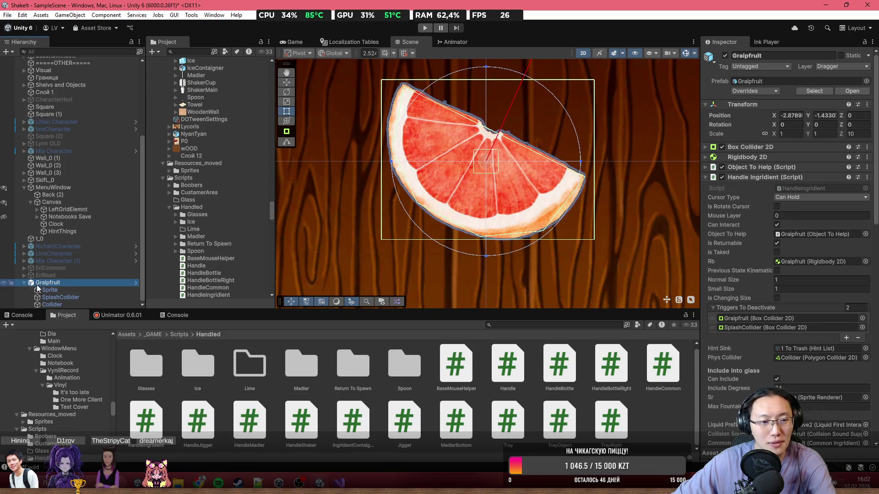
{"action": "left_click", "coordinate": [54, 292]}
{"action": "left_click", "coordinate": [61, 297]}
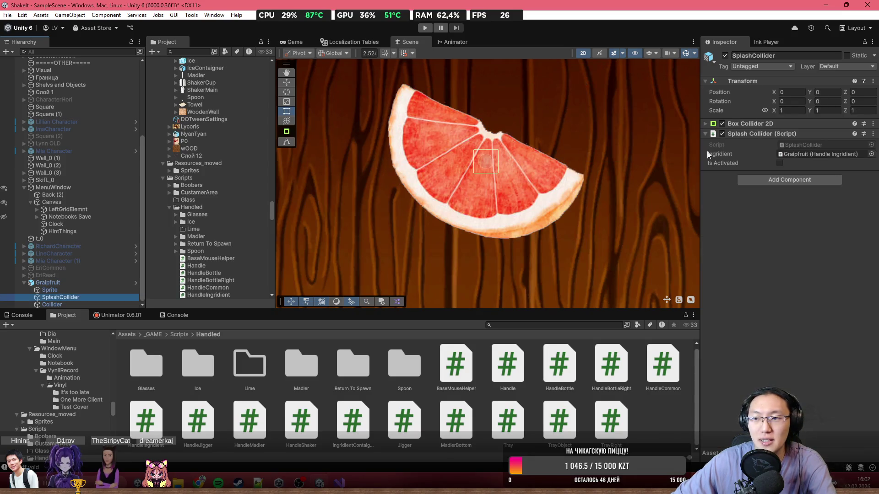
{"action": "double_click", "coordinate": [817, 144]}
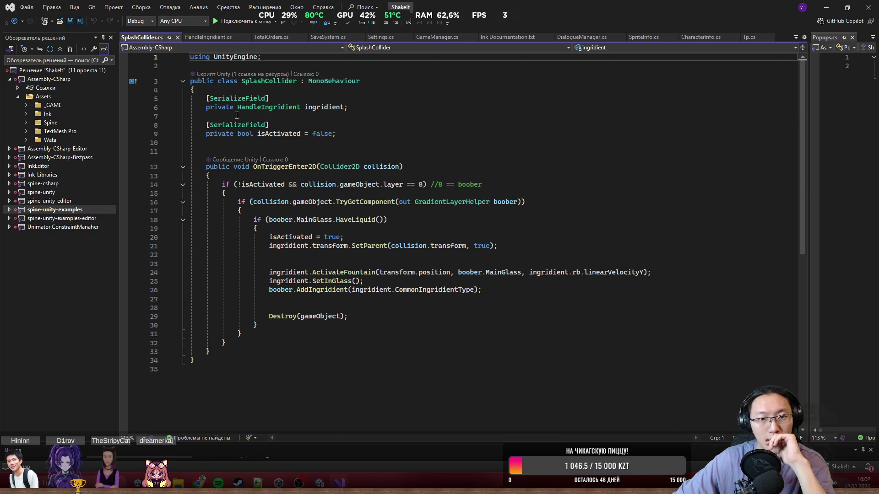
{"action": "left_click_drag", "start_coordinate": [217, 169], "coordinate": [340, 168]}
{"action": "left_click_drag", "start_coordinate": [241, 184], "coordinate": [377, 189]}
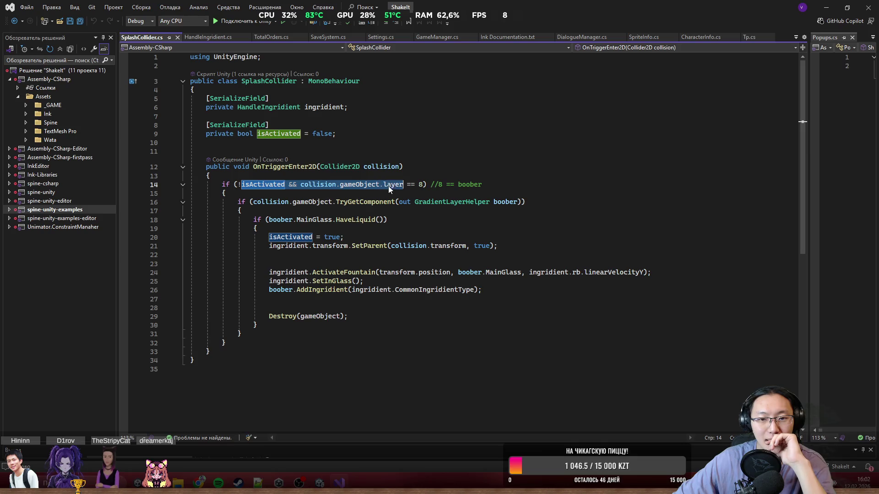
{"action": "right_click", "coordinate": [389, 186]}
{"action": "left_click", "coordinate": [328, 186]}
{"action": "left_click_drag", "start_coordinate": [329, 186], "coordinate": [424, 186]}
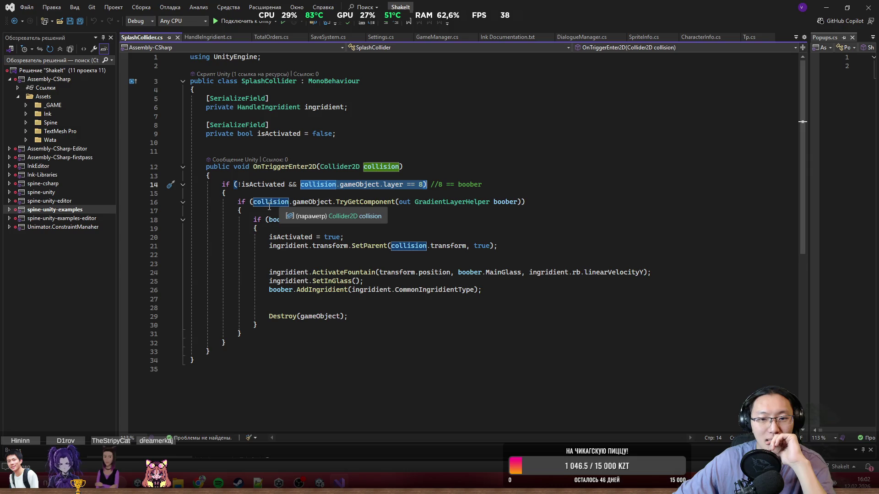
{"action": "left_click_drag", "start_coordinate": [264, 207], "coordinate": [391, 204]}
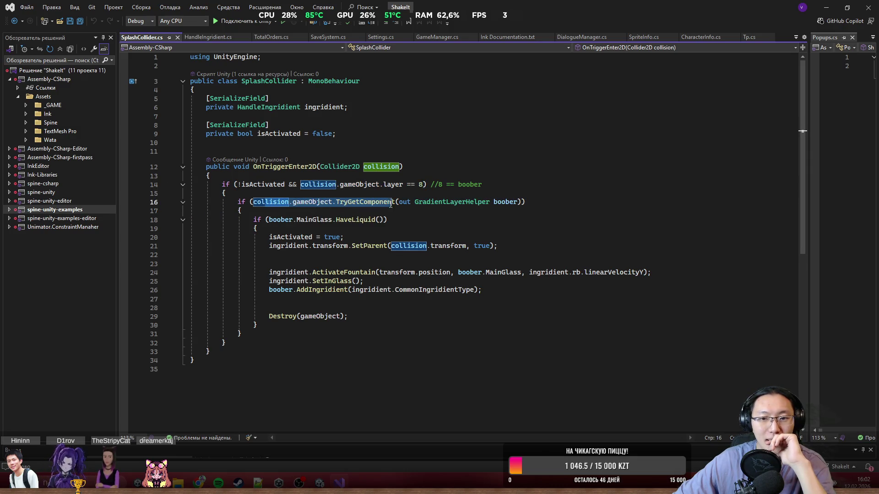
{"action": "left_click_drag", "start_coordinate": [492, 206], "coordinate": [525, 206]}
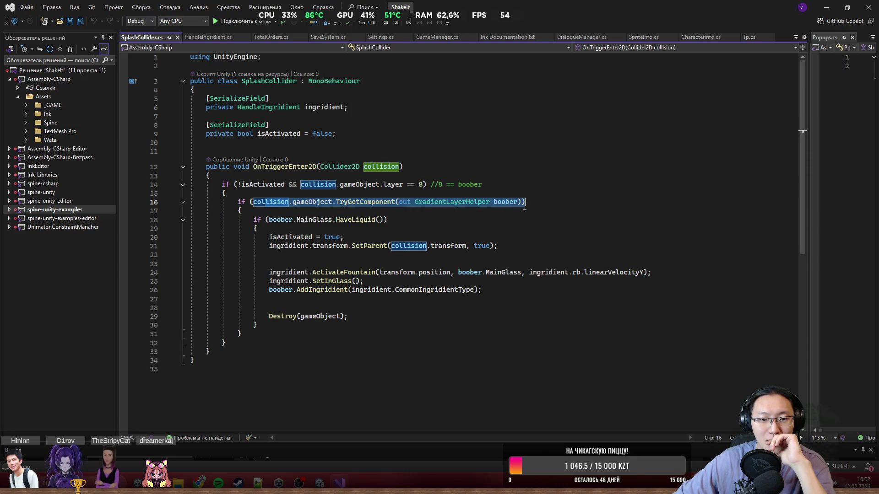
{"action": "left_click_drag", "start_coordinate": [270, 220], "coordinate": [384, 225]}
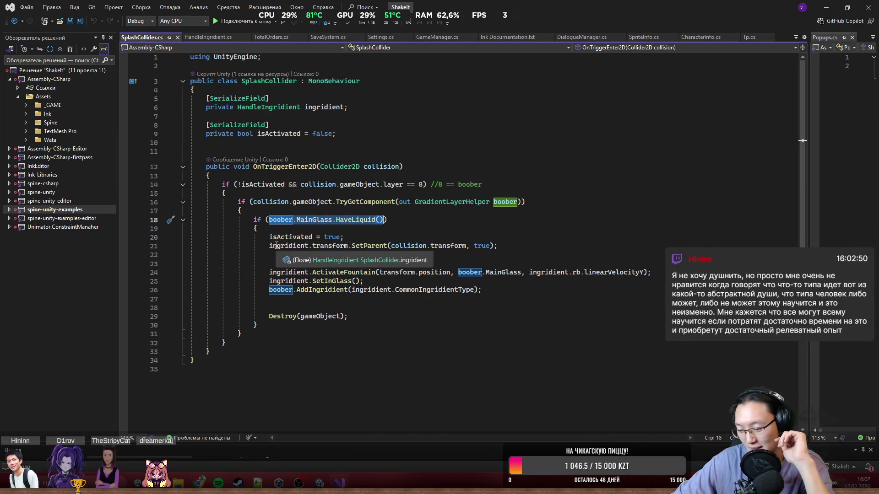
{"action": "left_click", "coordinate": [285, 246]}
{"action": "left_click_drag", "start_coordinate": [269, 237], "coordinate": [354, 238]}
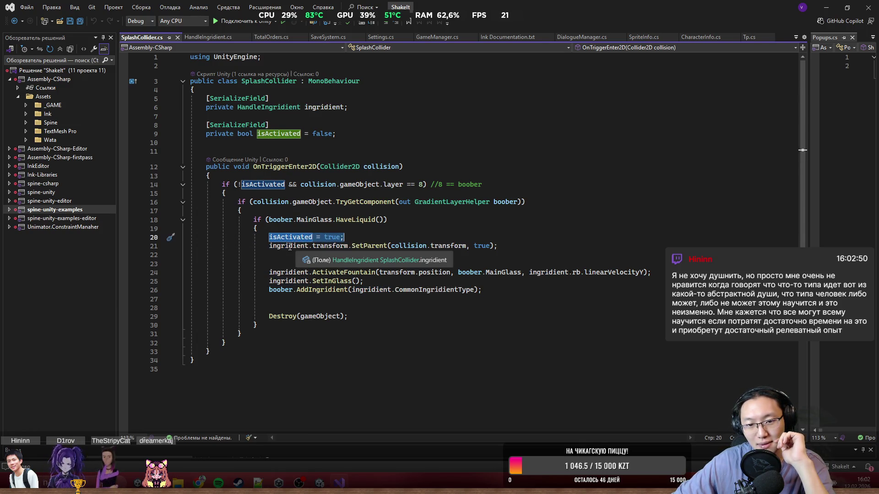
{"action": "left_click_drag", "start_coordinate": [269, 245], "coordinate": [476, 248]}
{"action": "mouse_move", "coordinate": [271, 264]}
{"action": "left_mouse_down"}
{"action": "mouse_move", "coordinate": [270, 256]}
{"action": "mouse_move", "coordinate": [506, 303]}
{"action": "mouse_move", "coordinate": [191, 167]}
{"action": "mouse_move", "coordinate": [304, 353]}
{"action": "left_mouse_up"}
{"action": "left_click", "coordinate": [506, 303]}
{"action": "left_click", "coordinate": [216, 154]}
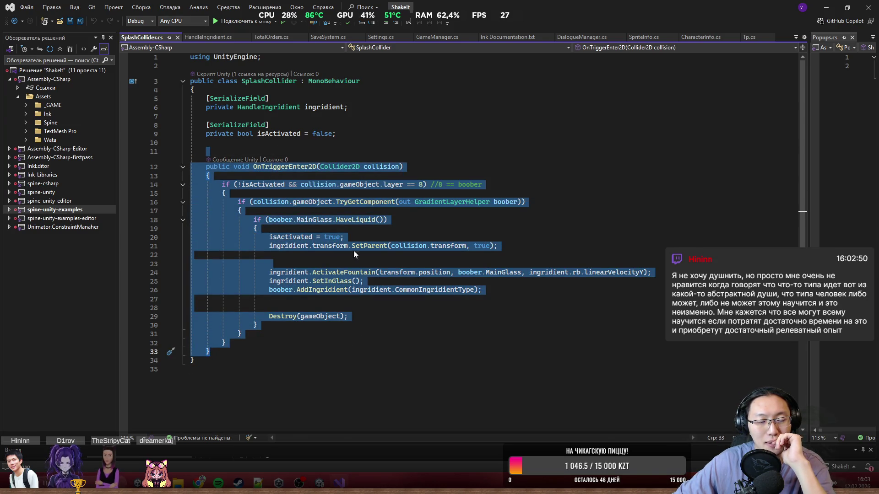
{"action": "left_click", "coordinate": [287, 173]}
{"action": "left_click_drag", "start_coordinate": [298, 155], "coordinate": [356, 349]}
{"action": "left_click", "coordinate": [356, 349]}
- Launch Paint from the Windows Start search (typed 'paint' in Russian layout) and reposition its window
{"action": "key", "text": "super"}
{"action": "type", "text": "зфшт"}
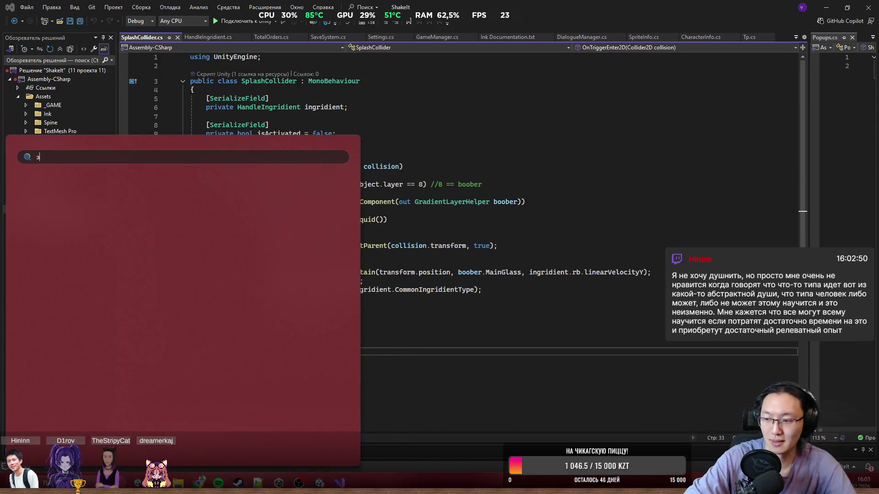
{"action": "key", "text": "Return"}
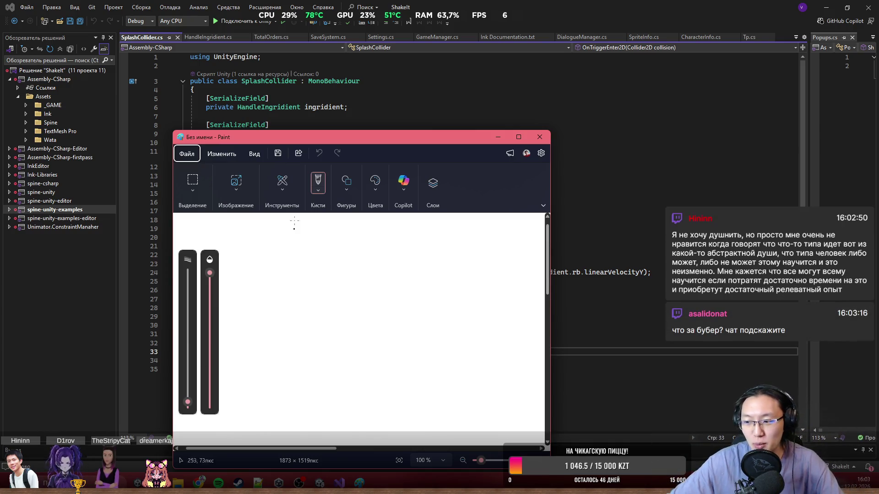
{"action": "left_click_drag", "start_coordinate": [362, 139], "coordinate": [370, 125]}
- Maximize Paint and sketch the glass outline with a horizontal liquid line across it
{"action": "double_click", "coordinate": [370, 124]}
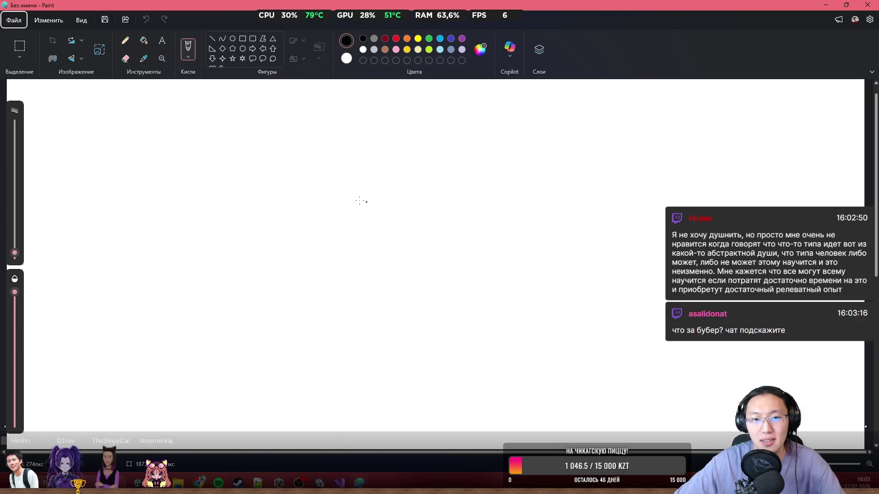
{"action": "left_click_drag", "start_coordinate": [63, 104], "coordinate": [40, 389]}
{"action": "key", "text": "ctrl+z"}
{"action": "mouse_move", "coordinate": [120, 139]}
{"action": "left_mouse_down"}
{"action": "mouse_move", "coordinate": [131, 412]}
{"action": "mouse_move", "coordinate": [301, 198]}
{"action": "mouse_move", "coordinate": [103, 143]}
{"action": "left_mouse_up"}
{"action": "left_click_drag", "start_coordinate": [125, 215], "coordinate": [322, 215]}
{"action": "key", "text": "ctrl+z"}
{"action": "left_click", "coordinate": [187, 215]}
{"action": "key", "text": "ctrl+z"}
{"action": "left_click_drag", "start_coordinate": [124, 218], "coordinate": [314, 214]}
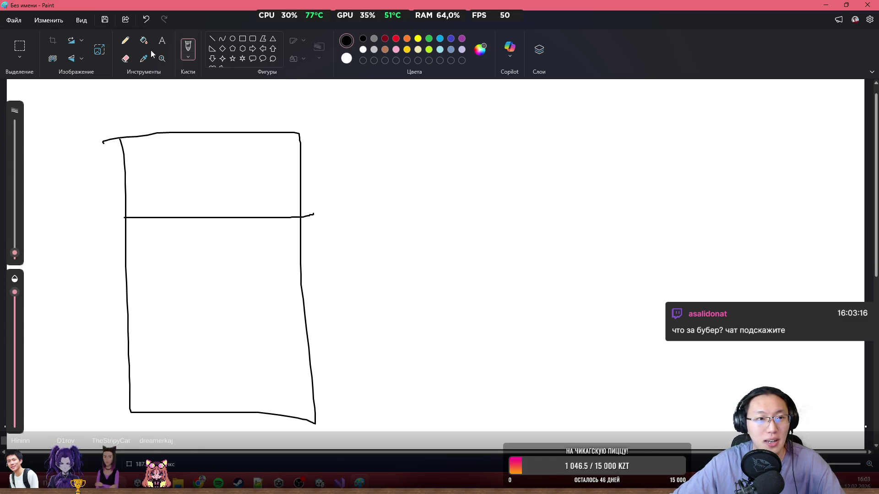
- Fill the lower part of the glass with green
{"action": "left_click", "coordinate": [144, 40]}
{"action": "left_click", "coordinate": [429, 38]}
{"action": "left_click", "coordinate": [206, 314]}
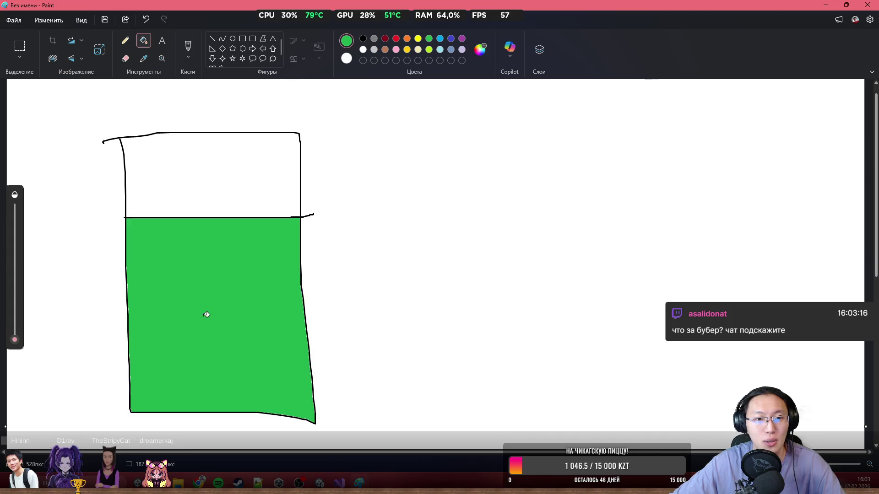
- Draw a red arrow pointing to the liquid line and label it 'boober'
{"action": "left_click", "coordinate": [188, 46]}
{"action": "mouse_move", "coordinate": [353, 162]}
{"action": "left_mouse_down"}
{"action": "mouse_move", "coordinate": [317, 208]}
{"action": "mouse_move", "coordinate": [316, 197]}
{"action": "left_mouse_up"}
{"action": "key", "text": "ctrl+z"}
{"action": "left_click", "coordinate": [396, 39]}
{"action": "mouse_move", "coordinate": [360, 163]}
{"action": "left_mouse_down"}
{"action": "mouse_move", "coordinate": [318, 193]}
{"action": "mouse_move", "coordinate": [335, 206]}
{"action": "mouse_move", "coordinate": [371, 142]}
{"action": "mouse_move", "coordinate": [366, 163]}
{"action": "left_mouse_up"}
{"action": "left_click_drag", "start_coordinate": [394, 142], "coordinate": [388, 149]}
{"action": "left_click_drag", "start_coordinate": [410, 145], "coordinate": [422, 157]}
{"action": "mouse_move", "coordinate": [423, 146]}
{"action": "left_mouse_down"}
{"action": "mouse_move", "coordinate": [439, 154]}
{"action": "mouse_move", "coordinate": [492, 145]}
{"action": "left_mouse_up"}
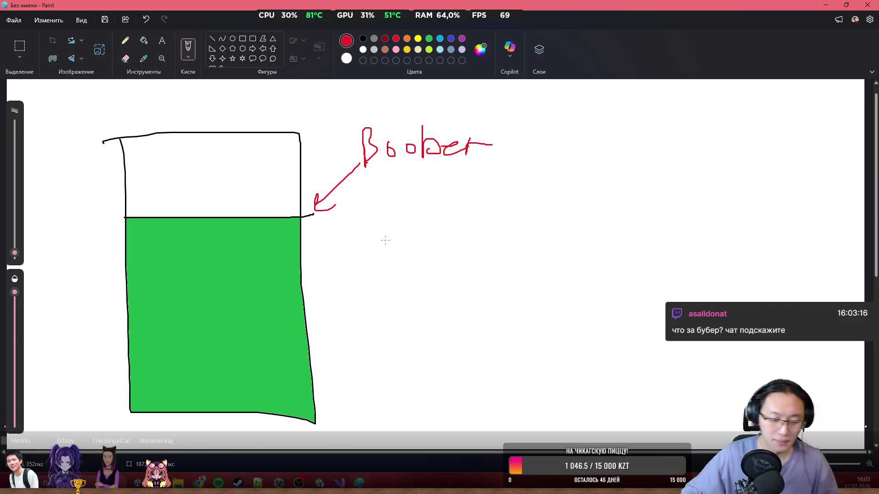
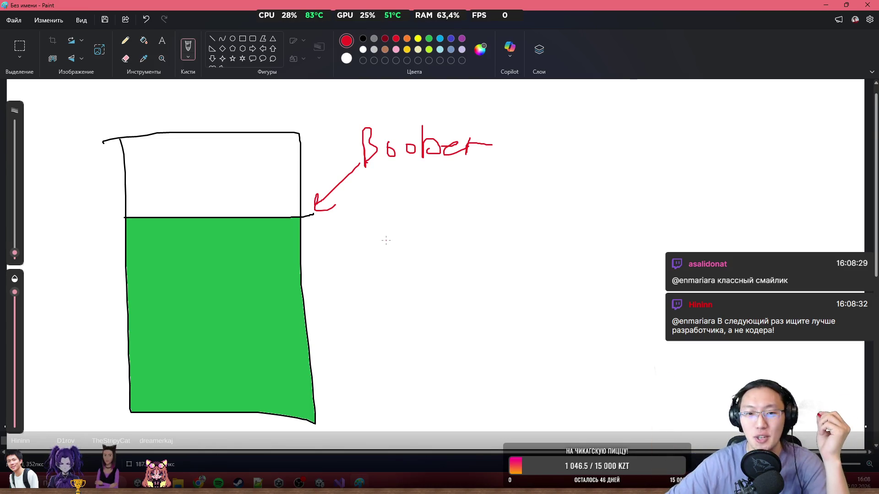
- Paint white over the stray black stroke beside the beaker's liquid line, then zoom back out
{"action": "scroll", "coordinate": [309, 232], "scroll_direction": "up", "scroll_amount": 1}
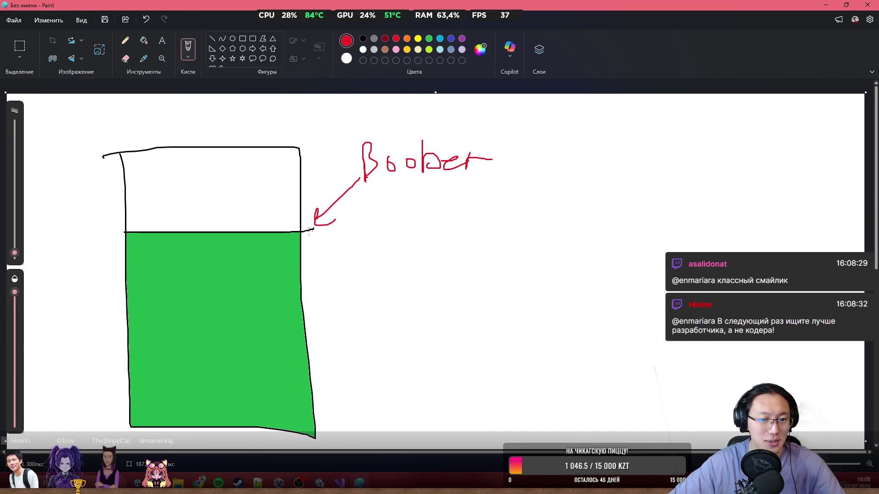
{"action": "scroll", "coordinate": [310, 231], "scroll_direction": "up", "scroll_amount": 1}
{"action": "scroll", "coordinate": [309, 240], "scroll_direction": "up", "scroll_amount": 3}
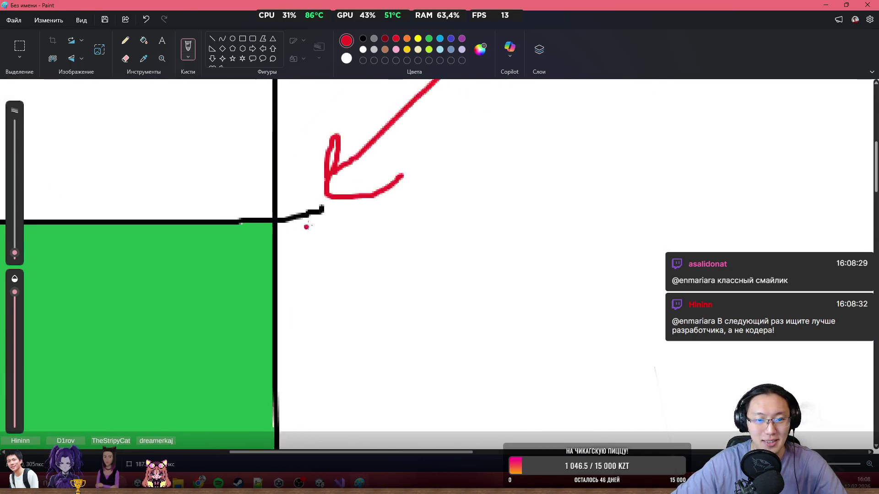
{"action": "mouse_move", "coordinate": [314, 197]}
{"action": "left_mouse_down"}
{"action": "mouse_move", "coordinate": [261, 231]}
{"action": "mouse_move", "coordinate": [252, 220]}
{"action": "mouse_move", "coordinate": [262, 213]}
{"action": "left_mouse_up"}
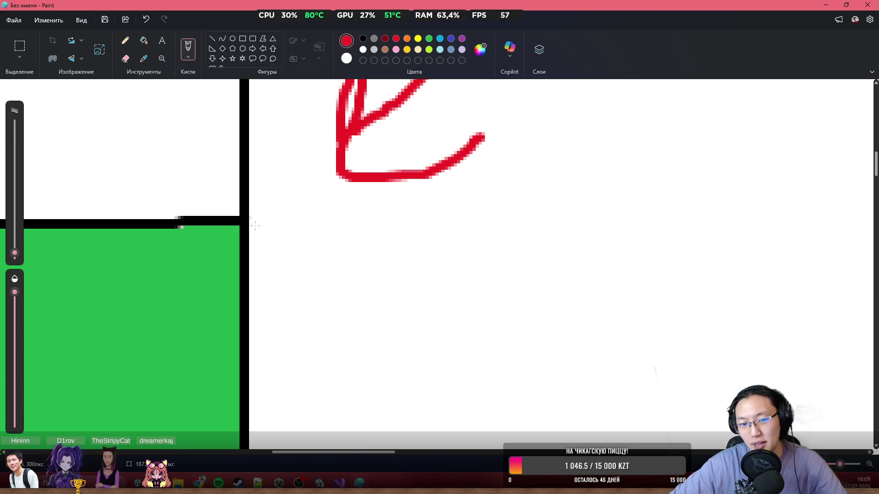
{"action": "left_click", "coordinate": [349, 249]}
{"action": "scroll", "coordinate": [352, 270], "scroll_direction": "down", "scroll_amount": 2}
{"action": "scroll", "coordinate": [352, 271], "scroll_direction": "up", "scroll_amount": 2}
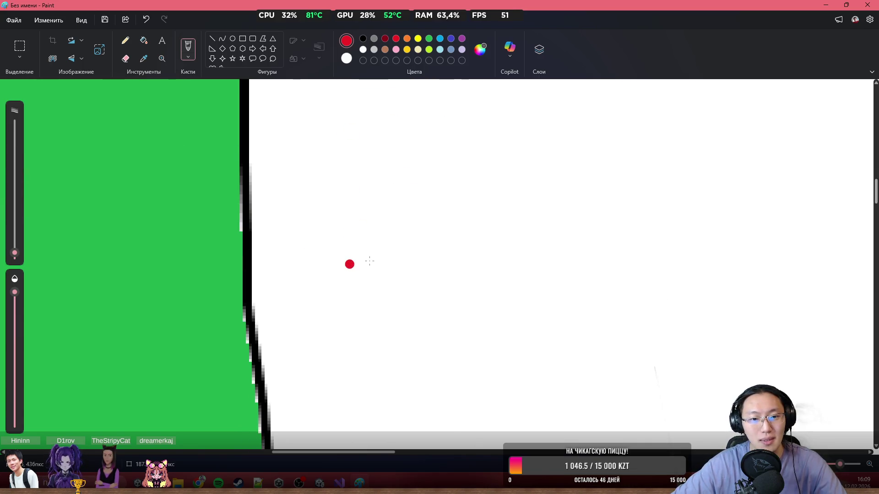
{"action": "scroll", "coordinate": [354, 263], "scroll_direction": "down", "scroll_amount": 3}
{"action": "scroll", "coordinate": [360, 256], "scroll_direction": "down", "scroll_amount": 2}
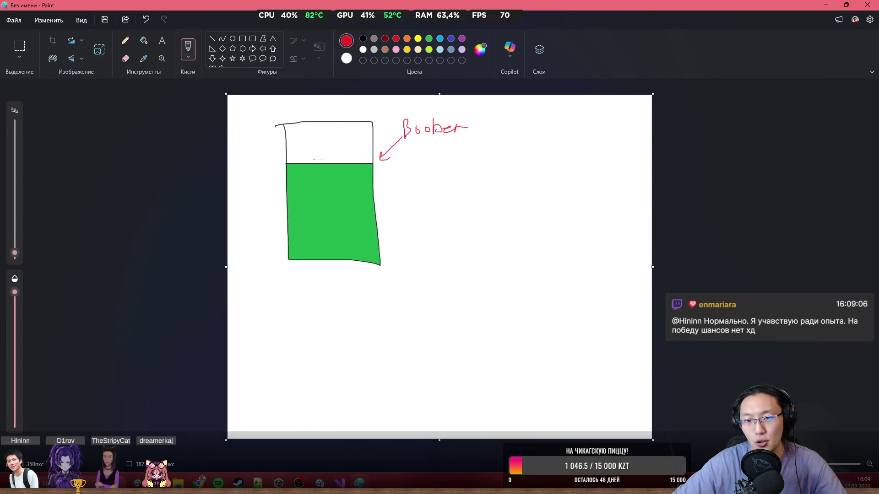
{"action": "scroll", "coordinate": [339, 178], "scroll_direction": "up", "scroll_amount": 3}
{"action": "scroll", "coordinate": [379, 179], "scroll_direction": "down", "scroll_amount": 2}
{"action": "scroll", "coordinate": [425, 180], "scroll_direction": "up", "scroll_amount": 2}
{"action": "scroll", "coordinate": [667, 117], "scroll_direction": "down", "scroll_amount": 1}
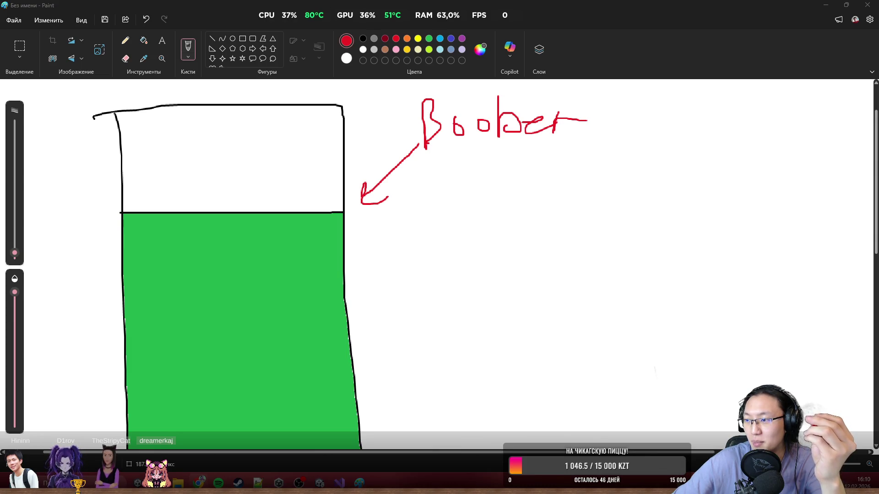
- Glance at the SplashCollider script, return to the beaker drawing, and open a new Chrome window
{"action": "left_click", "coordinate": [339, 483]}
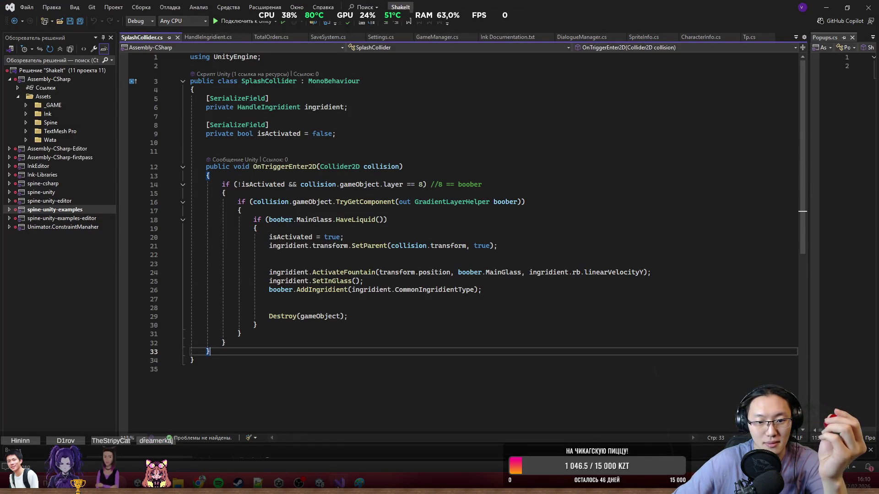
{"action": "key", "text": "alt+Tab"}
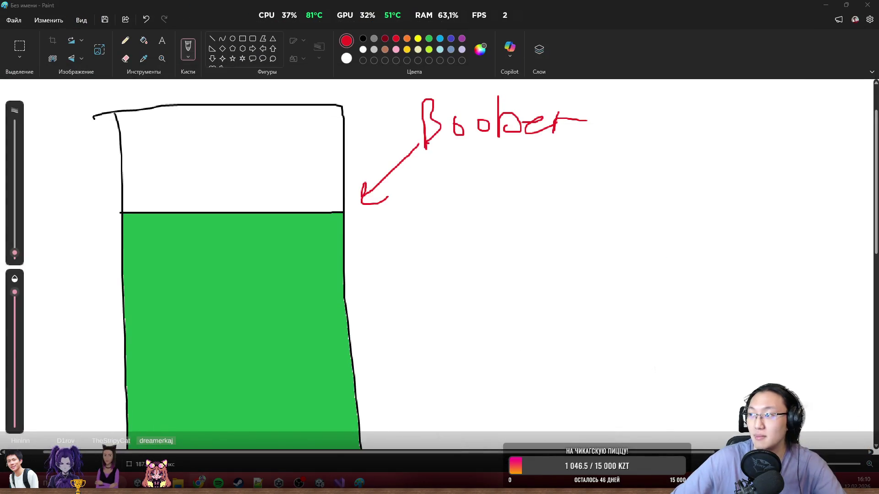
{"action": "key", "text": "alt+Tab"}
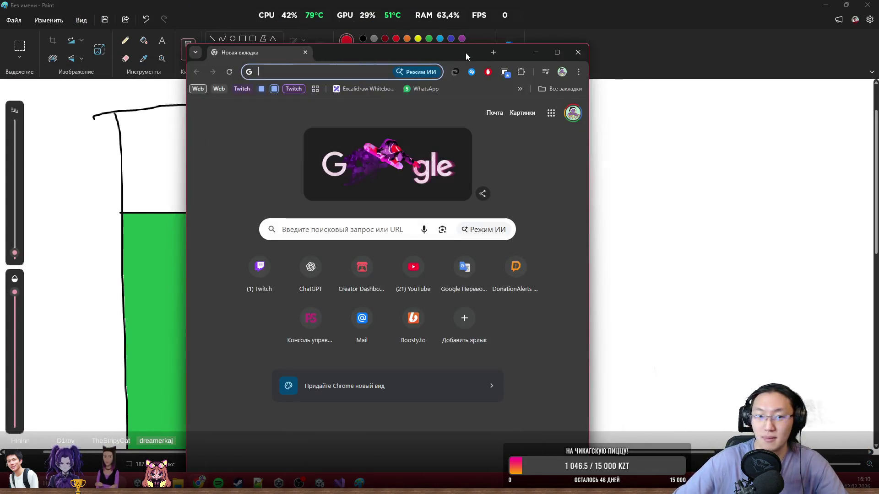
- Load Google Translate, translate 'boober', and check its alternative translations
{"action": "type", "text": "translate"}
{"action": "key", "text": "Return"}
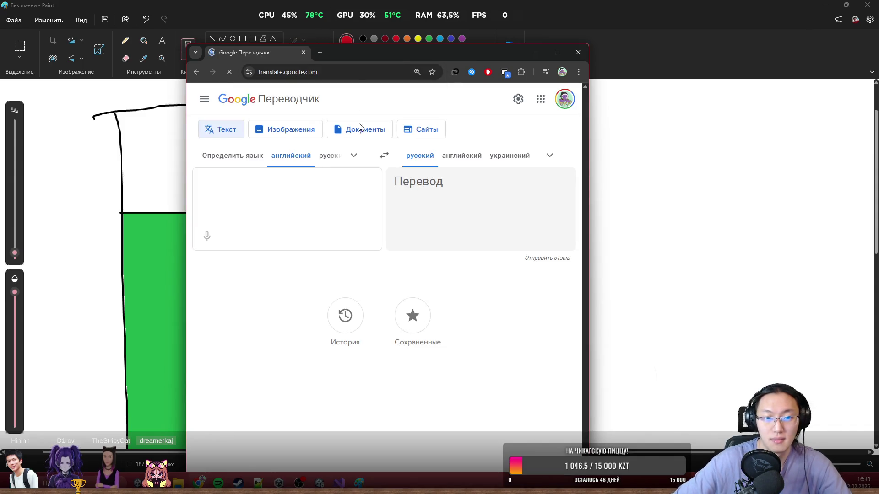
{"action": "type", "text": "boober"}
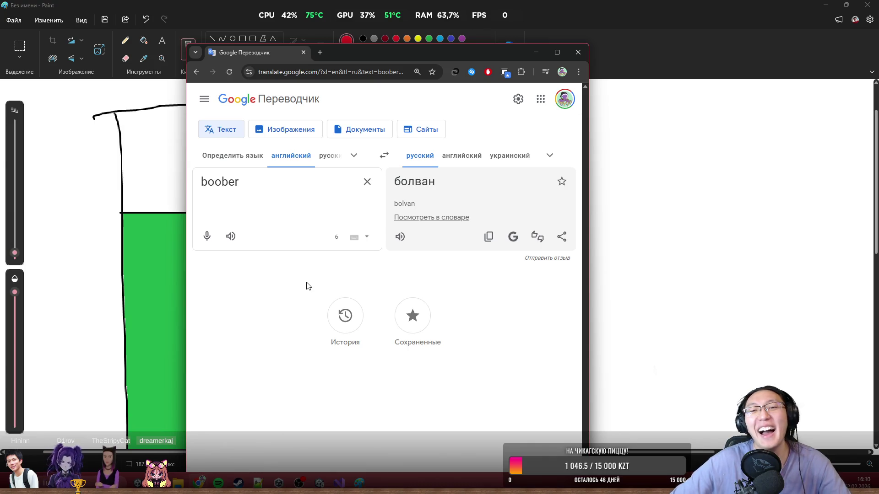
{"action": "left_click", "coordinate": [408, 183]}
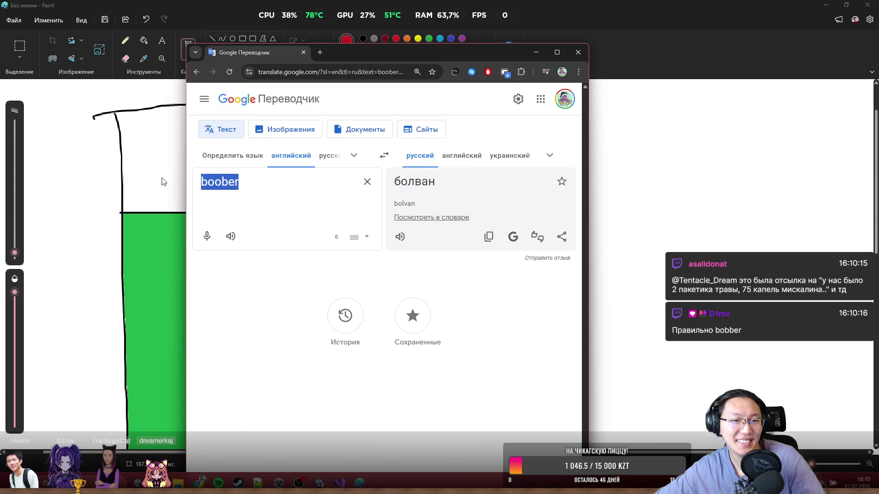
- Translate 'поплавок' from Russian to English (float, bobber), then close the browser window
{"action": "left_click", "coordinate": [329, 156]}
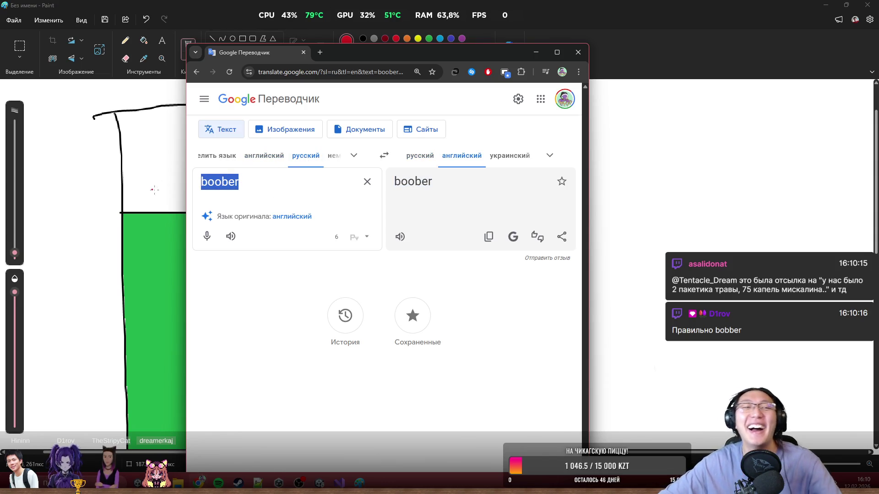
{"action": "key", "text": "BackSpace"}
{"action": "type", "text": "попл"}
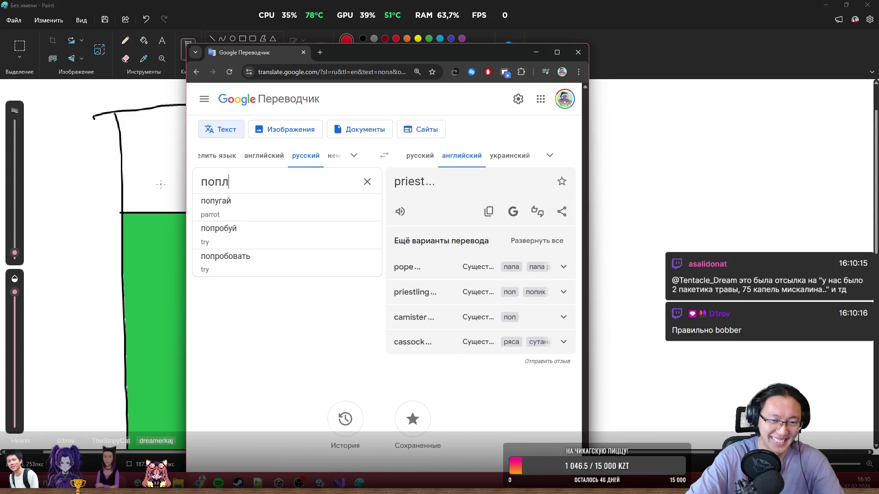
{"action": "type", "text": "авок"}
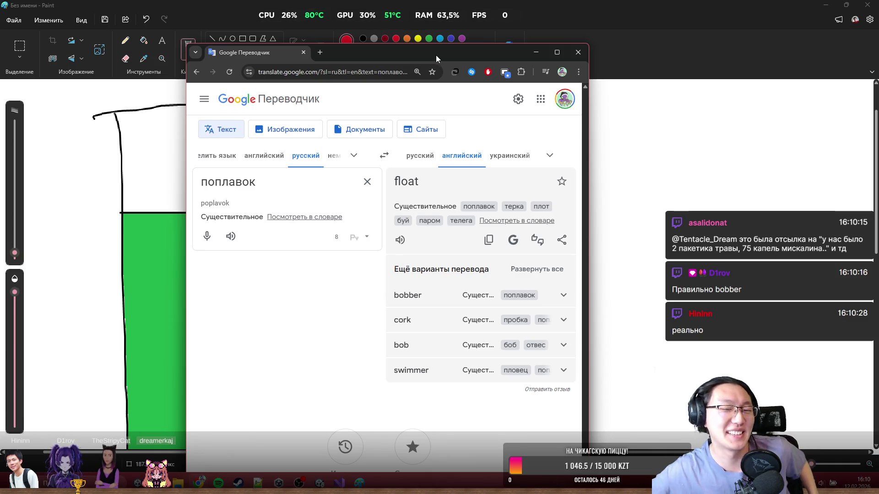
{"action": "left_click", "coordinate": [578, 53]}
{"action": "key", "text": "alt+F4"}
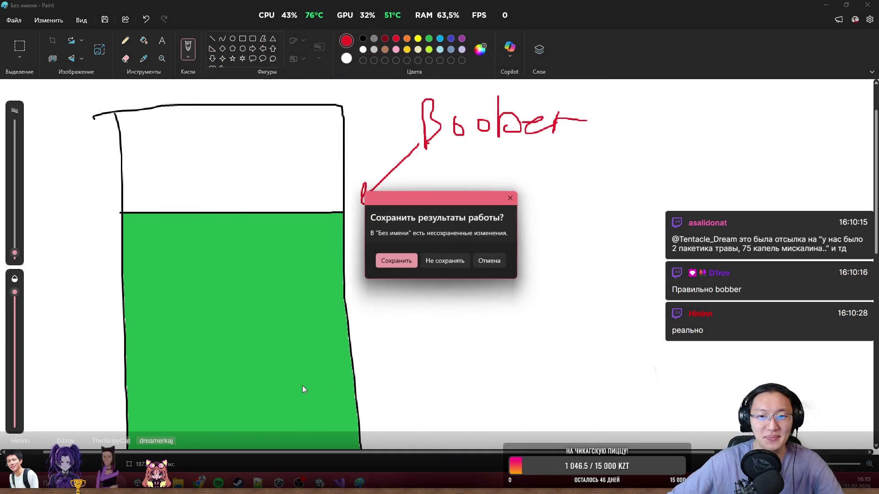
- Cancel Paint's save prompt and minimize the unsaved drawing to reveal Unity
{"action": "left_click", "coordinate": [489, 257]}
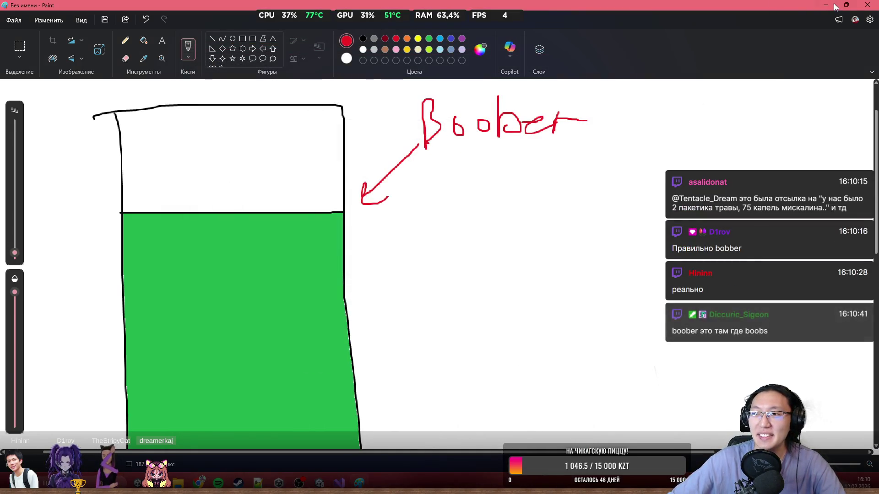
{"action": "left_click", "coordinate": [826, 5]}
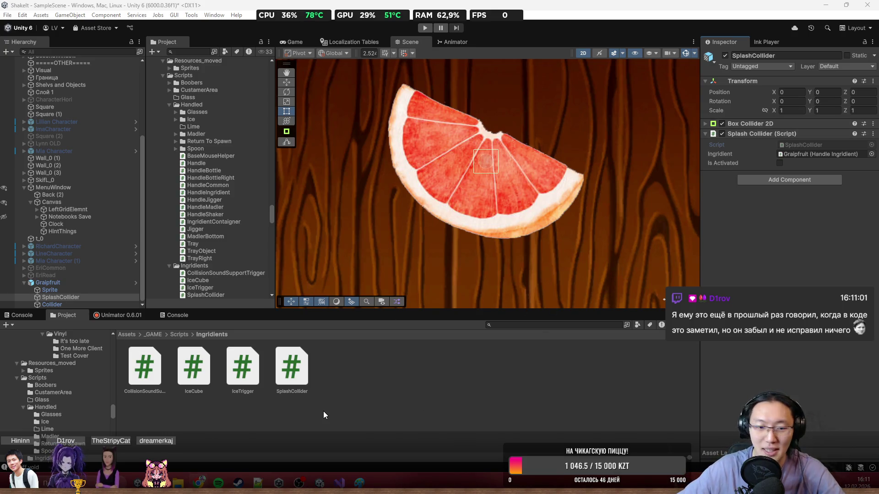
- Open SplashCollider.cs from Unity's Project window in Visual Studio
{"action": "double_click", "coordinate": [291, 369]}
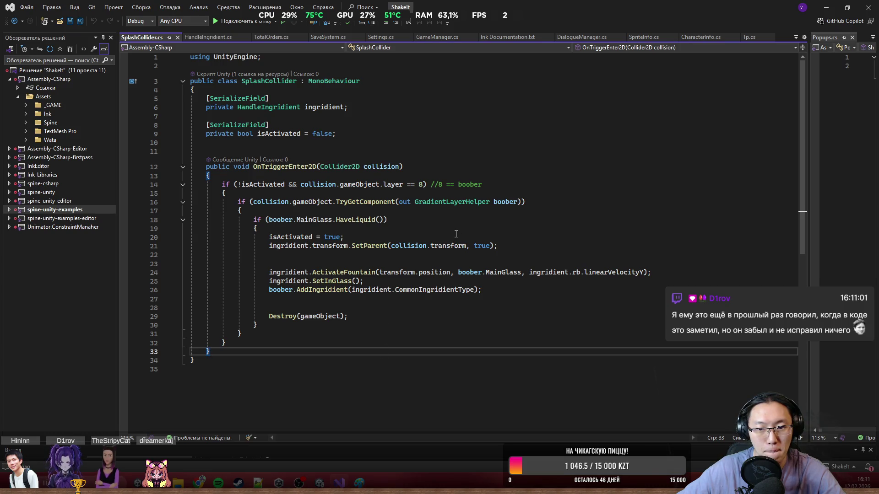
- Rename the GradientLayerHelper variable boober to bobber throughout SplashCollider.cs
{"action": "double_click", "coordinate": [506, 202]}
{"action": "key", "text": "ctrl+r"}
{"action": "key", "text": "ctrl+r"}
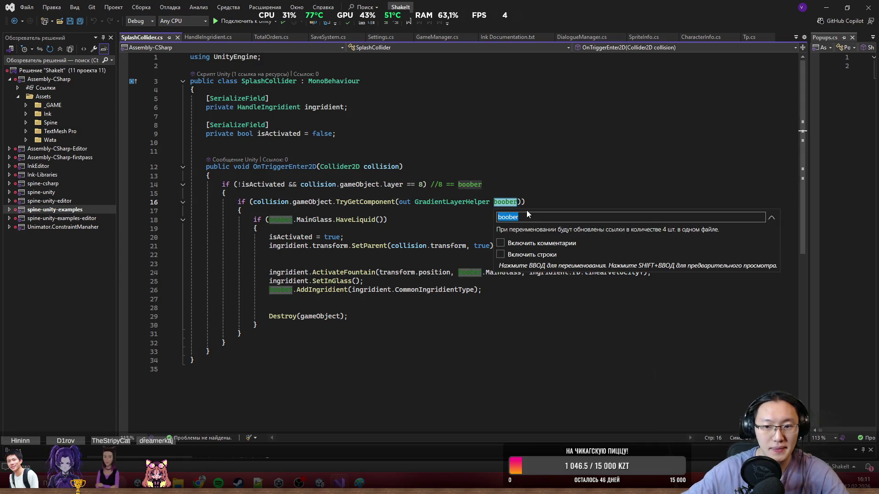
{"action": "type", "text": "bobber"}
{"action": "key", "text": "Return"}
{"action": "left_click", "coordinate": [592, 185]}
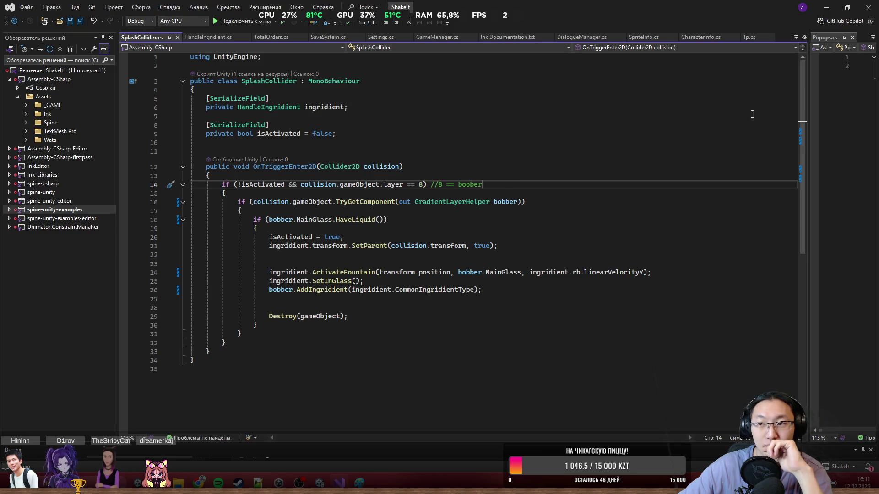
- Switch to Unity and bring the Paint beaker drawing back to the front
{"action": "key", "text": "alt+Tab"}
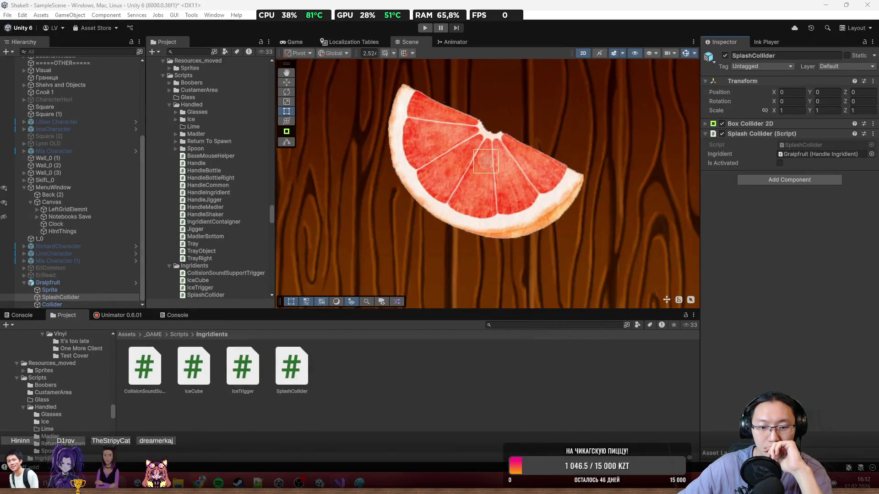
{"action": "mouse_move", "coordinate": [359, 483]}
{"action": "left_click", "coordinate": [367, 460]}
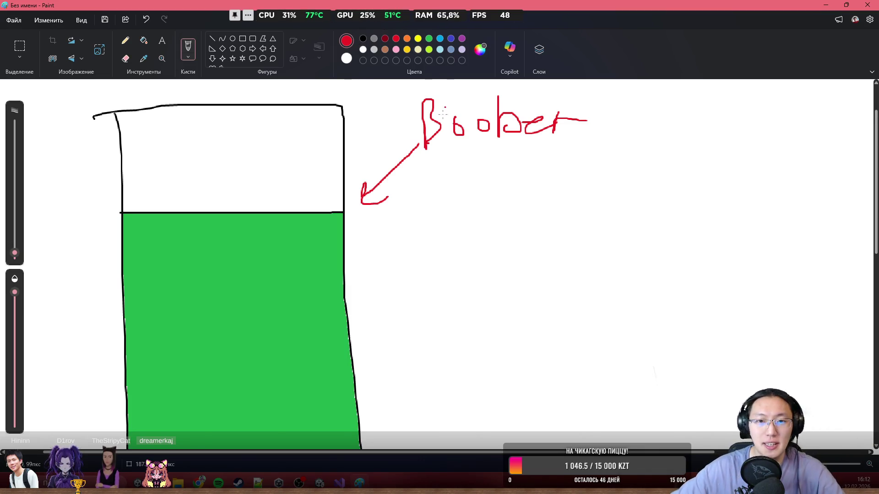
- Move the beaker drawing and its red label down and to the right on the page
{"action": "key", "text": "ctrl+minus"}
{"action": "key", "text": "ctrl+minus"}
{"action": "key", "text": "ctrl+minus"}
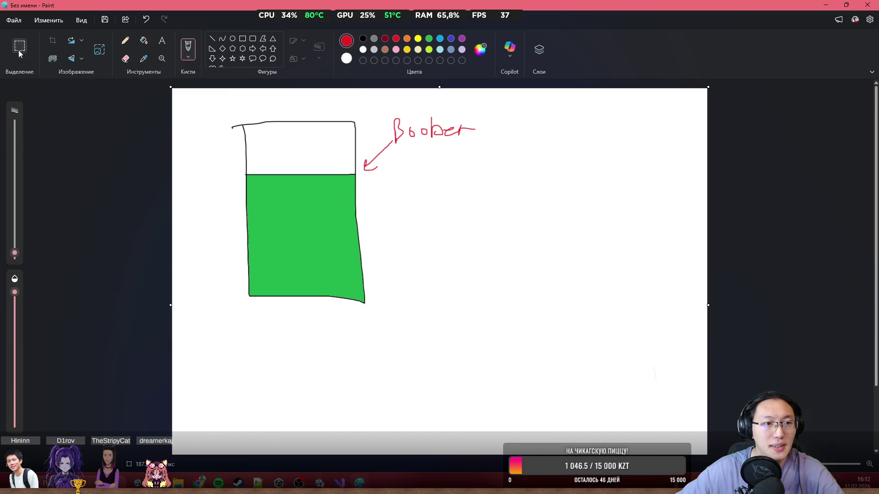
{"action": "left_click", "coordinate": [18, 51]}
{"action": "left_click_drag", "start_coordinate": [218, 337], "coordinate": [539, 89]}
{"action": "left_click_drag", "start_coordinate": [463, 131], "coordinate": [471, 233]}
{"action": "left_click", "coordinate": [582, 266]}
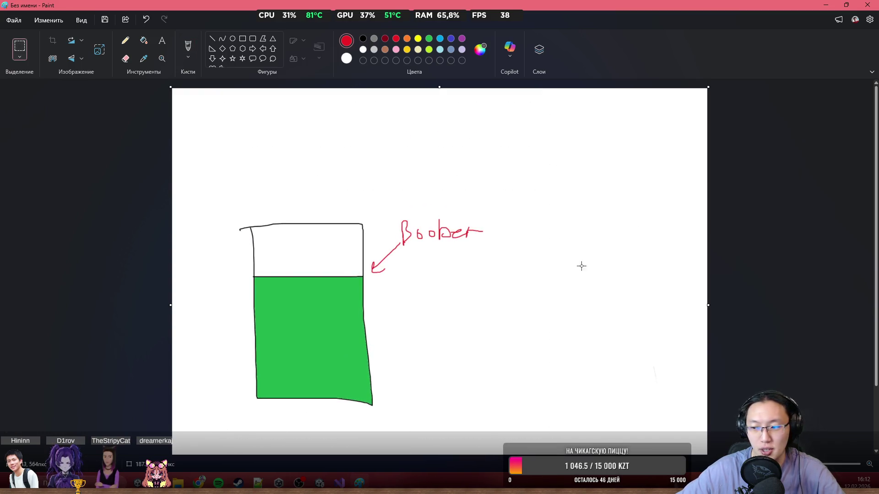
- Sketch a red drop shape above the beaker with the brush
{"action": "key", "text": "ctrl+plus"}
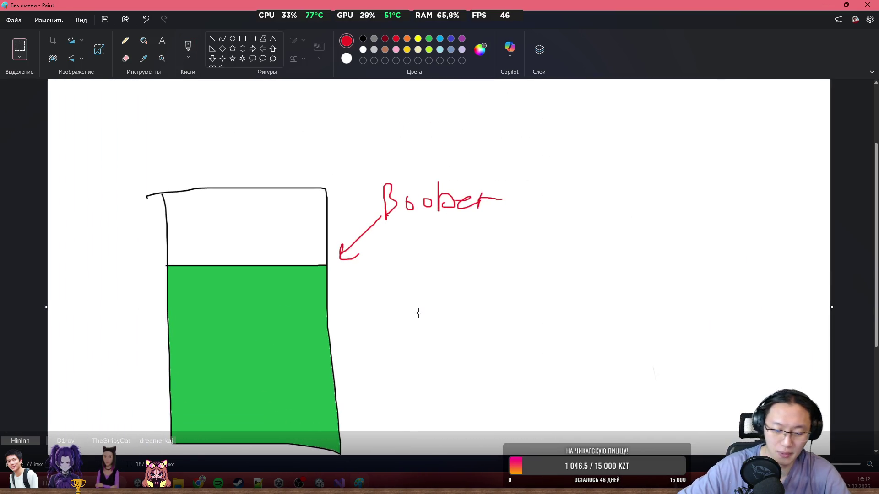
{"action": "left_click", "coordinate": [186, 50]}
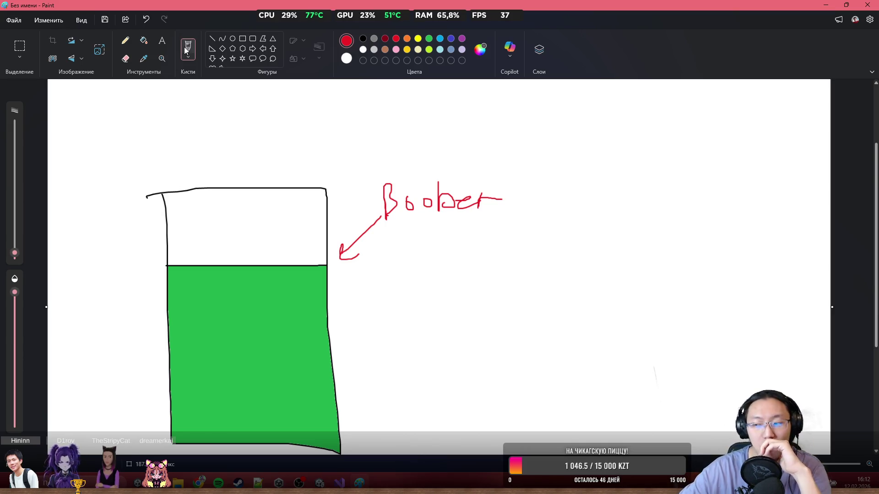
{"action": "mouse_move", "coordinate": [229, 146]}
{"action": "left_mouse_down"}
{"action": "mouse_move", "coordinate": [271, 83]}
{"action": "mouse_move", "coordinate": [219, 151]}
{"action": "left_mouse_up"}
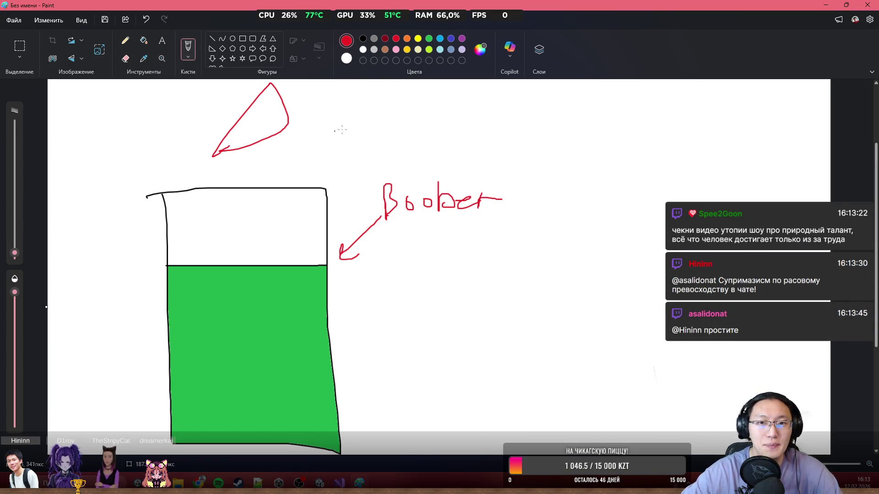
- Finish the green mark inside the red triangle and return to red, undoing a stray loop
{"action": "left_click", "coordinate": [429, 39]}
{"action": "left_click_drag", "start_coordinate": [264, 120], "coordinate": [253, 122]}
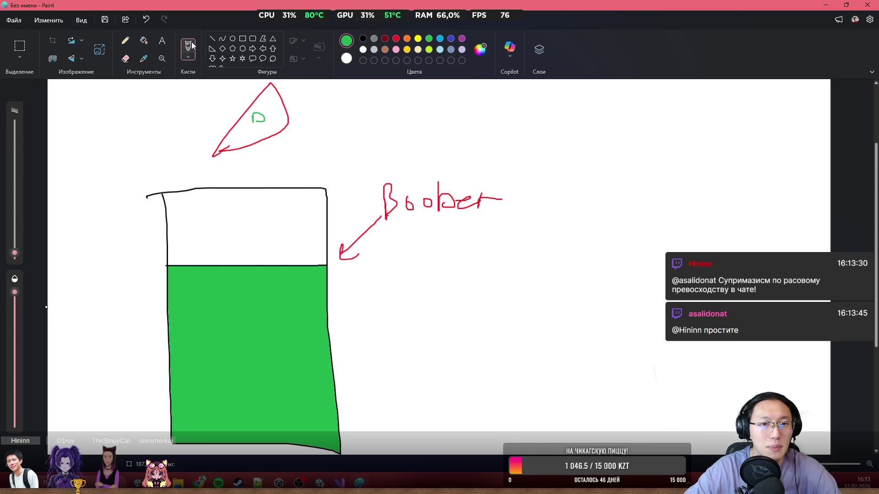
{"action": "left_click", "coordinate": [396, 39]}
{"action": "mouse_move", "coordinate": [222, 91]}
{"action": "left_mouse_down"}
{"action": "mouse_move", "coordinate": [197, 160]}
{"action": "mouse_move", "coordinate": [238, 82]}
{"action": "mouse_move", "coordinate": [257, 119]}
{"action": "mouse_move", "coordinate": [242, 260]}
{"action": "mouse_move", "coordinate": [259, 255]}
{"action": "left_mouse_up"}
{"action": "key", "text": "ctrl+z"}
{"action": "key", "text": "ctrl+z"}
- Add a red arrowhead at the liquid and short splash strokes above the green liquid
{"action": "left_click_drag", "start_coordinate": [419, 183], "coordinate": [419, 211]}
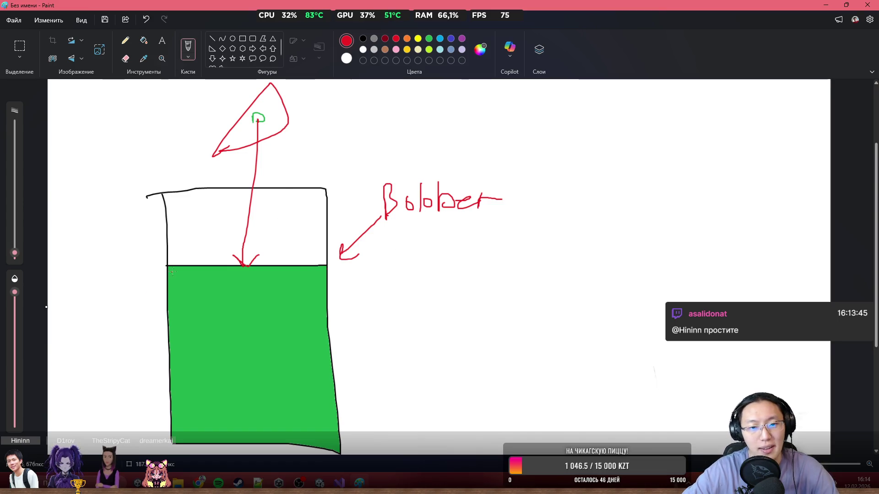
{"action": "left_click_drag", "start_coordinate": [210, 246], "coordinate": [222, 250]}
{"action": "mouse_move", "coordinate": [204, 228]}
{"action": "left_mouse_down"}
{"action": "mouse_move", "coordinate": [211, 232]}
{"action": "mouse_move", "coordinate": [192, 224]}
{"action": "left_mouse_up"}
{"action": "mouse_move", "coordinate": [269, 223]}
{"action": "left_mouse_down"}
{"action": "mouse_move", "coordinate": [263, 233]}
{"action": "mouse_move", "coordinate": [283, 209]}
{"action": "left_mouse_up"}
{"action": "mouse_move", "coordinate": [224, 221]}
{"action": "left_mouse_down"}
{"action": "mouse_move", "coordinate": [229, 228]}
{"action": "mouse_move", "coordinate": [209, 243]}
{"action": "left_mouse_up"}
{"action": "left_click_drag", "start_coordinate": [176, 251], "coordinate": [186, 255]}
{"action": "mouse_move", "coordinate": [258, 104]}
{"action": "left_mouse_down"}
{"action": "mouse_move", "coordinate": [329, 92]}
{"action": "mouse_move", "coordinate": [208, 90]}
{"action": "left_mouse_up"}
{"action": "key", "text": "ctrl+z"}
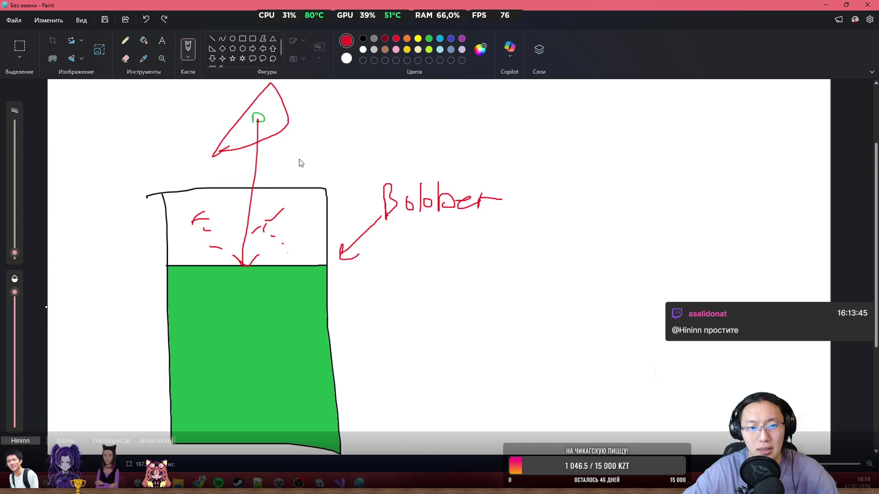
{"action": "key", "text": "ctrl+z"}
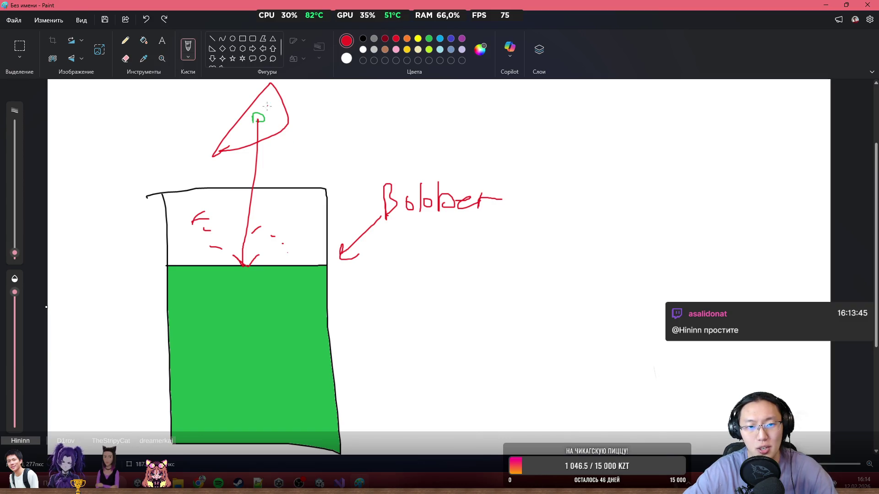
- Circle the green mark inside the triangle and minimize Paint
{"action": "left_click_drag", "start_coordinate": [265, 106], "coordinate": [264, 107]}
{"action": "mouse_move", "coordinate": [231, 163]}
{"action": "left_mouse_down"}
{"action": "mouse_move", "coordinate": [122, 182]}
{"action": "mouse_move", "coordinate": [270, 143]}
{"action": "left_mouse_up"}
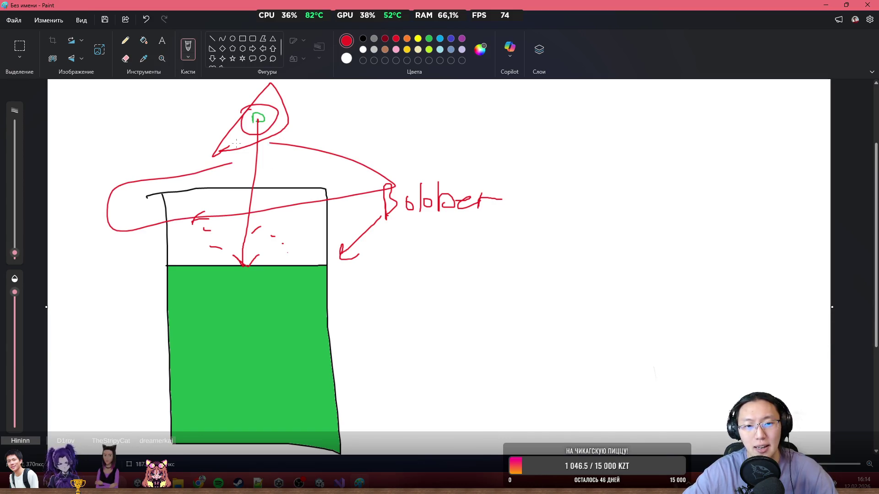
{"action": "key", "text": "ctrl+z"}
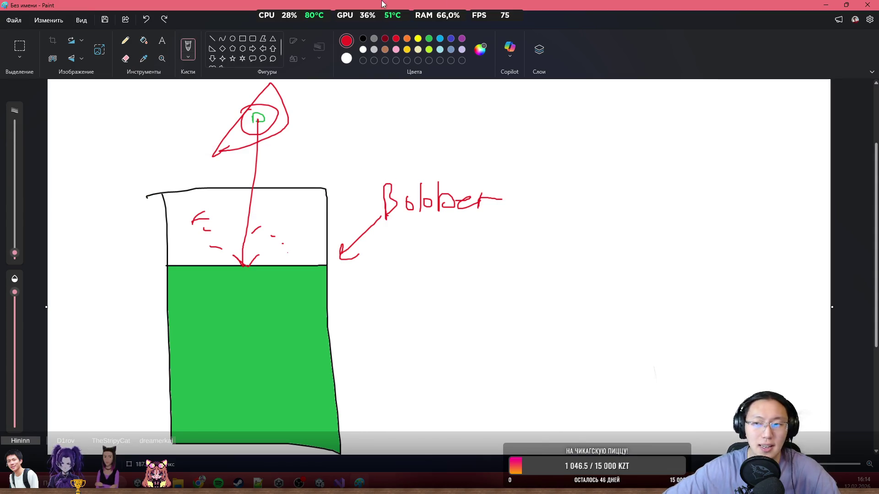
{"action": "left_click", "coordinate": [825, 8]}
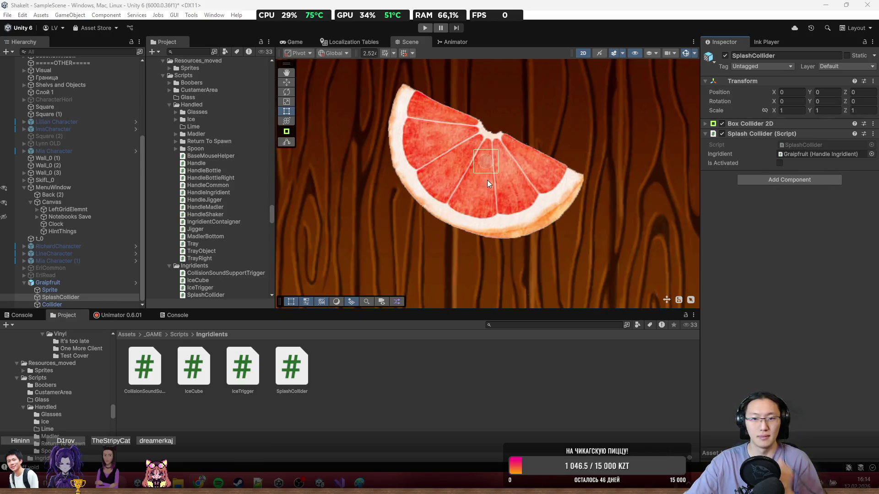
- Go from the _GAME folder into Prefabs to list the glass prefabs
{"action": "scroll", "coordinate": [487, 184], "scroll_direction": "down", "scroll_amount": 10}
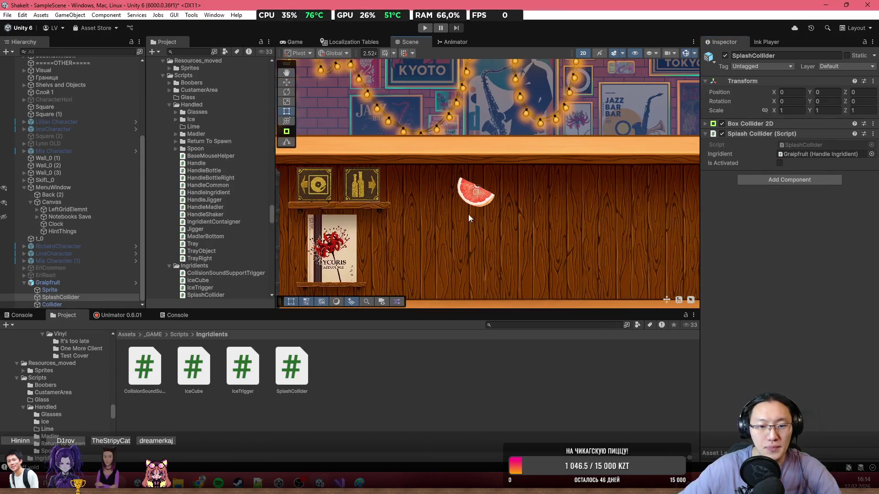
{"action": "left_click_drag", "start_coordinate": [468, 215], "coordinate": [419, 173]}
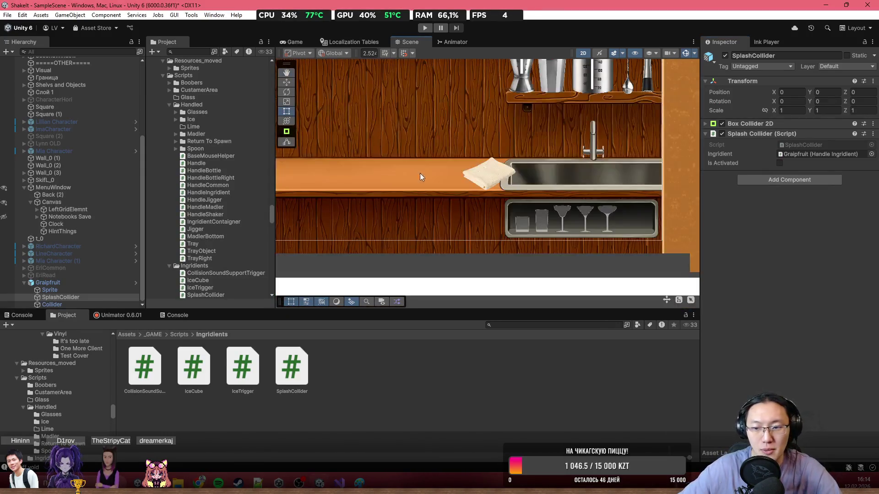
{"action": "left_click", "coordinate": [152, 334]}
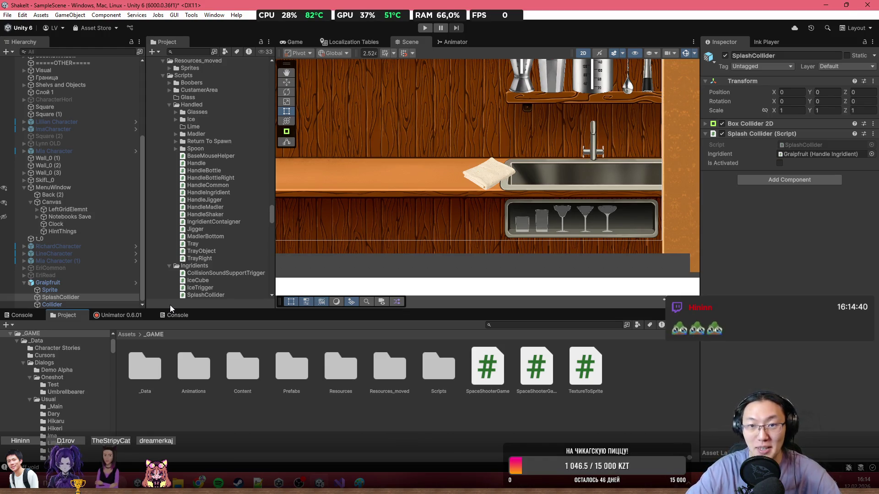
{"action": "double_click", "coordinate": [289, 369]}
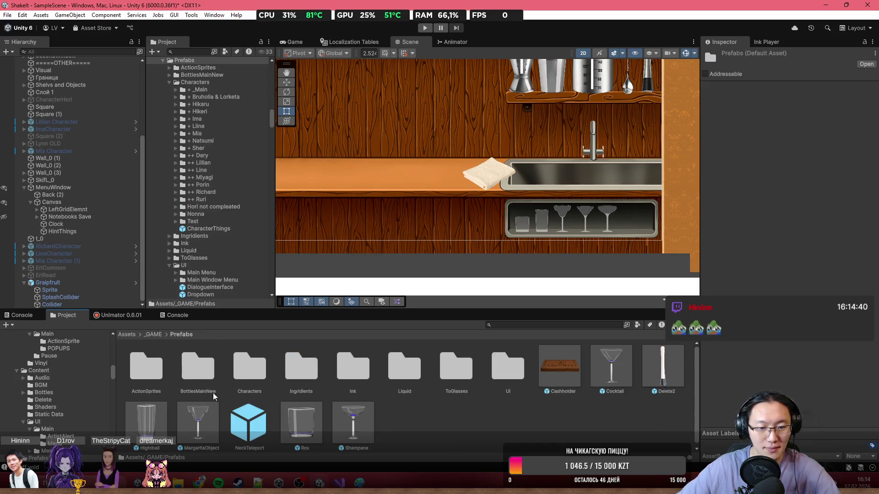
- Place a Hightball glass prefab on the bar counter and frame it in the Scene view
{"action": "mouse_move", "coordinate": [131, 438]}
{"action": "left_mouse_down"}
{"action": "mouse_move", "coordinate": [334, 261]}
{"action": "mouse_move", "coordinate": [344, 174]}
{"action": "left_mouse_up"}
{"action": "key", "text": "f"}
{"action": "scroll", "coordinate": [426, 156], "scroll_direction": "up", "scroll_amount": 3}
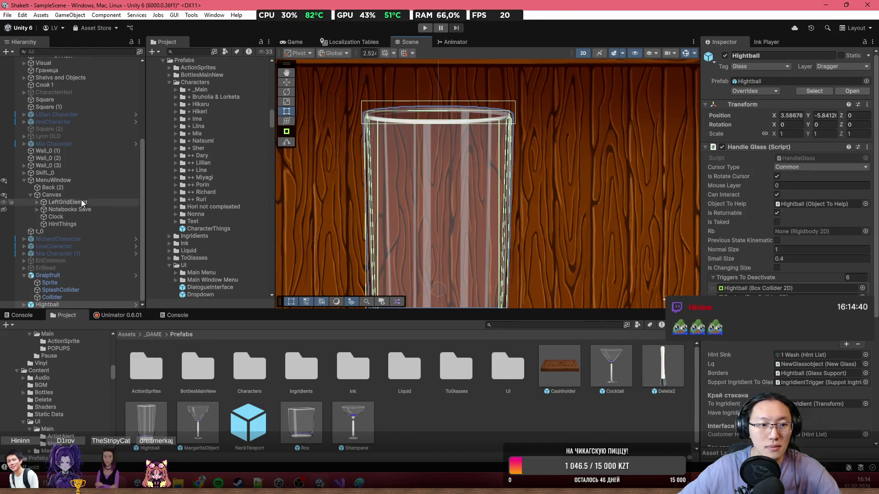
{"action": "double_click", "coordinate": [27, 305]}
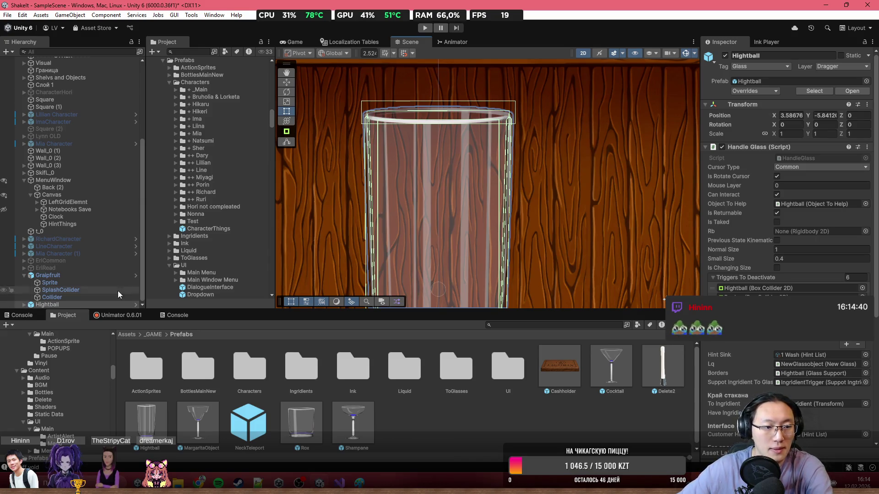
{"action": "scroll", "coordinate": [497, 184], "scroll_direction": "up", "scroll_amount": 2}
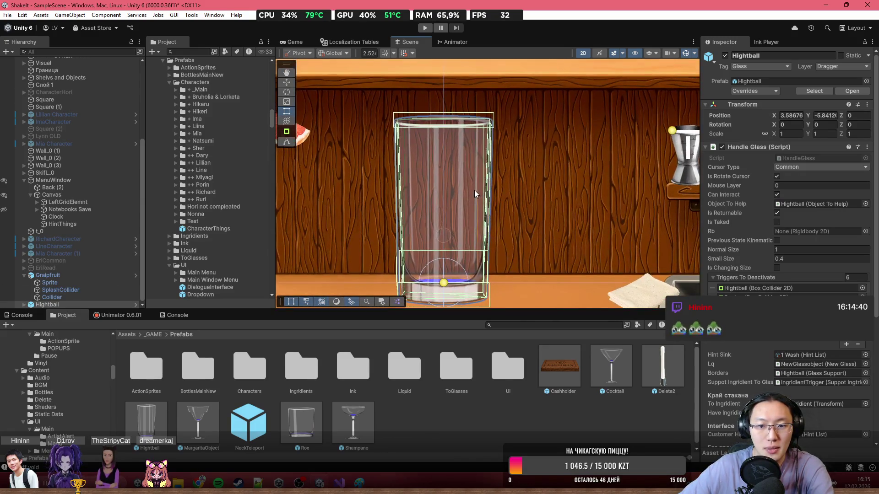
{"action": "scroll", "coordinate": [467, 162], "scroll_direction": "up", "scroll_amount": 4}
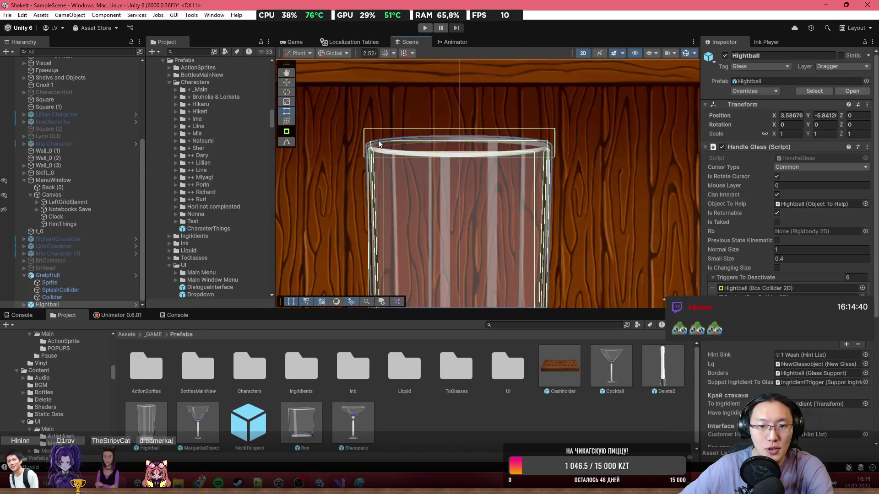
- Expand Hightball in the Hierarchy and inspect NeckTeleport's Support Trigger Liquid script
{"action": "left_click", "coordinate": [24, 305]}
{"action": "left_click", "coordinate": [48, 282]}
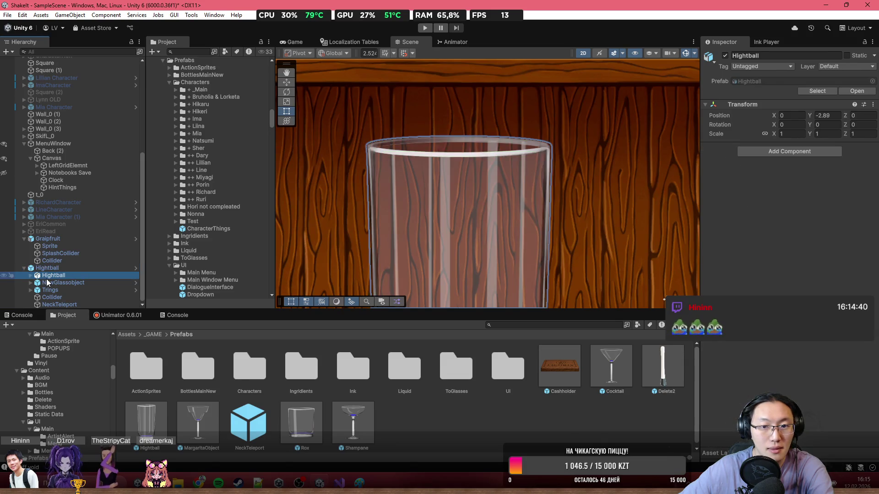
{"action": "key", "text": "Down"}
{"action": "key", "text": "Down"}
{"action": "key", "text": "Down"}
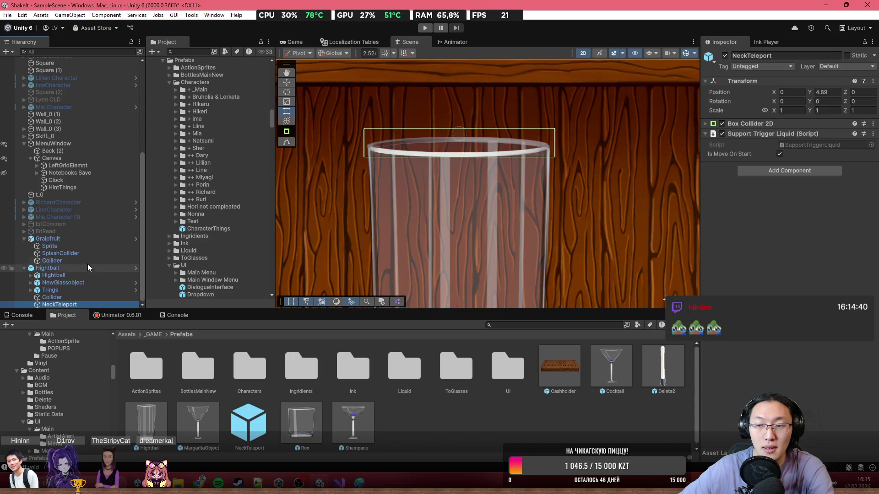
{"action": "scroll", "coordinate": [549, 195], "scroll_direction": "down", "scroll_amount": 8}
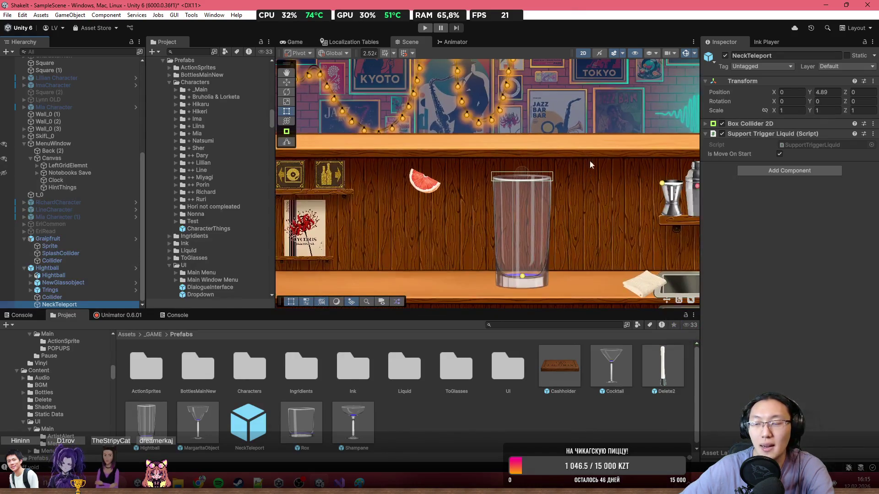
{"action": "left_click_drag", "start_coordinate": [515, 94], "coordinate": [500, 88]}
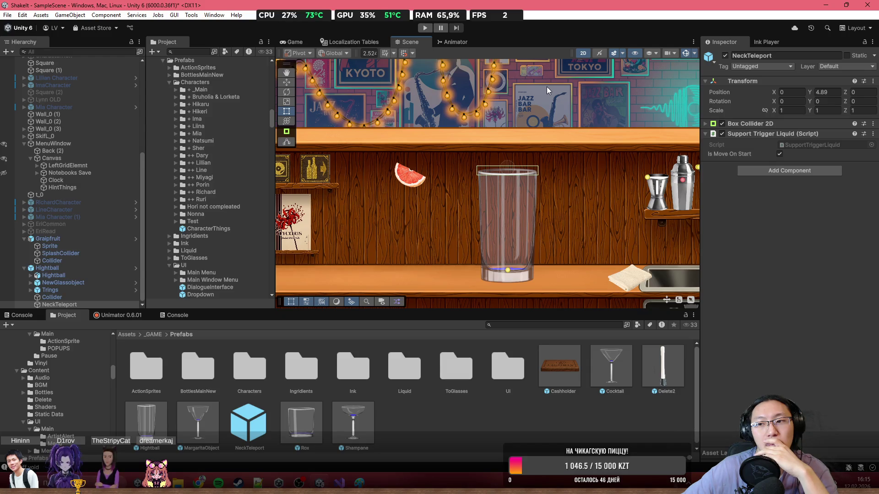
{"action": "scroll", "coordinate": [503, 181], "scroll_direction": "up", "scroll_amount": 6}
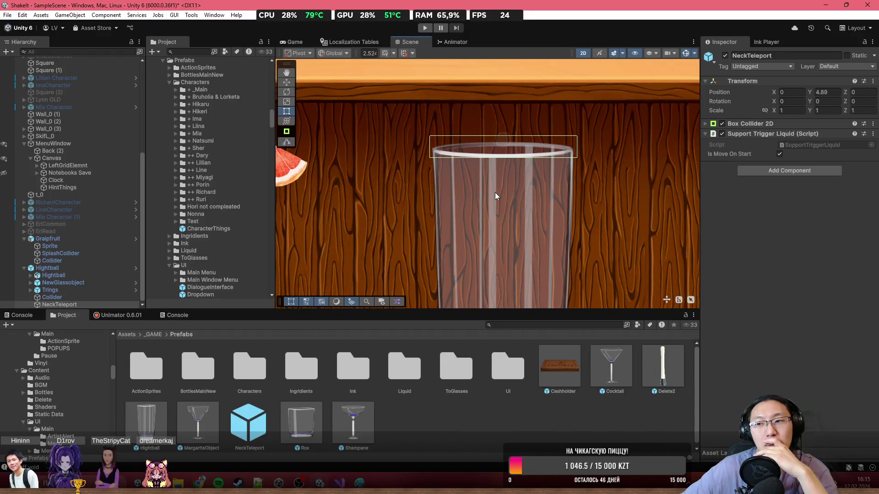
{"action": "scroll", "coordinate": [495, 192], "scroll_direction": "down", "scroll_amount": 3}
{"action": "scroll", "coordinate": [497, 190], "scroll_direction": "down", "scroll_amount": 1}
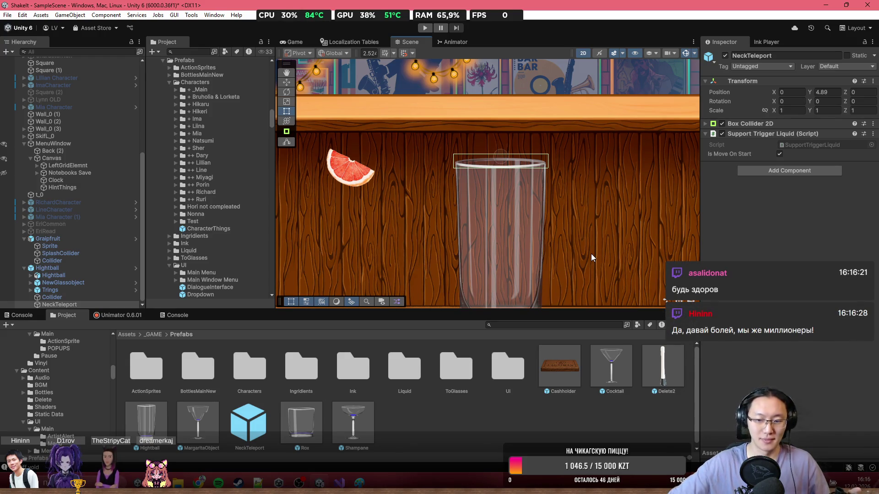
{"action": "left_click", "coordinate": [380, 483]}
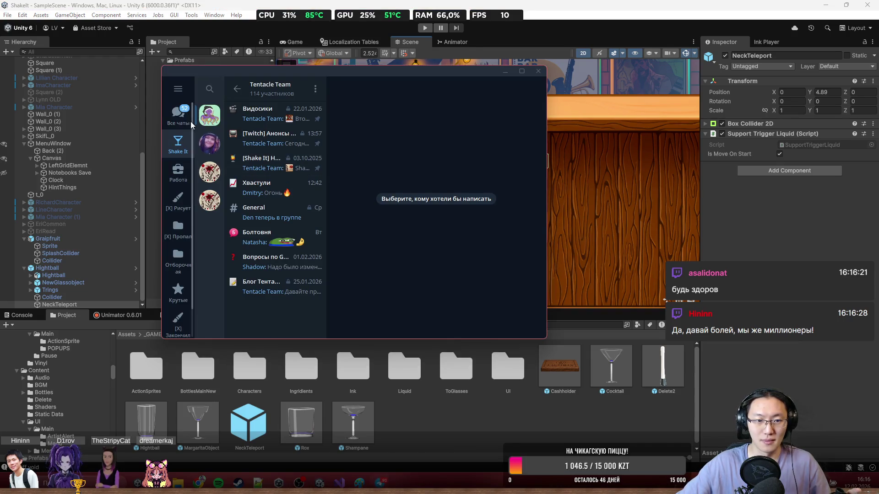
{"action": "key", "text": "Escape"}
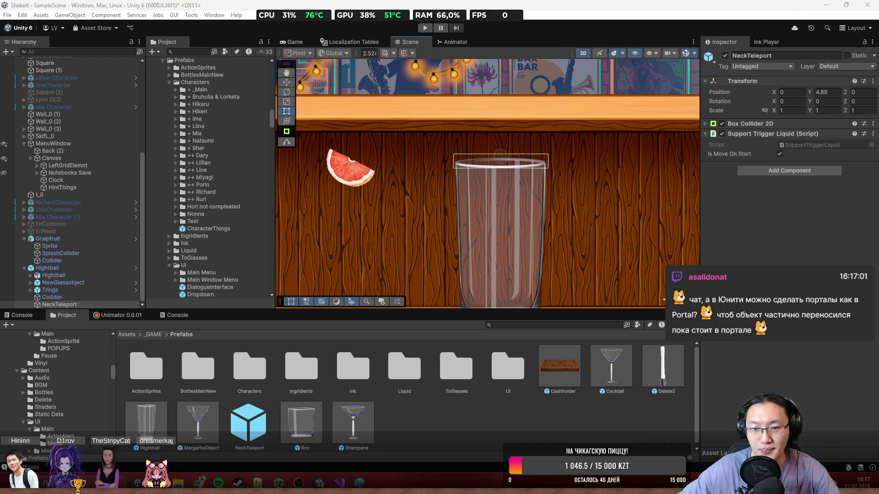
{"action": "scroll", "coordinate": [380, 179], "scroll_direction": "down", "scroll_amount": 3}
{"action": "scroll", "coordinate": [411, 147], "scroll_direction": "up", "scroll_amount": 3}
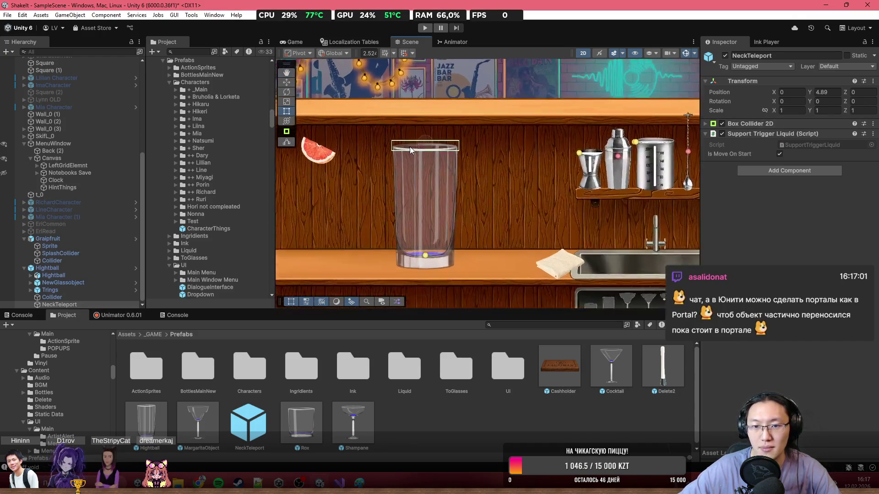
{"action": "scroll", "coordinate": [512, 210], "scroll_direction": "up", "scroll_amount": 1}
{"action": "left_click_drag", "start_coordinate": [512, 211], "coordinate": [504, 137]}
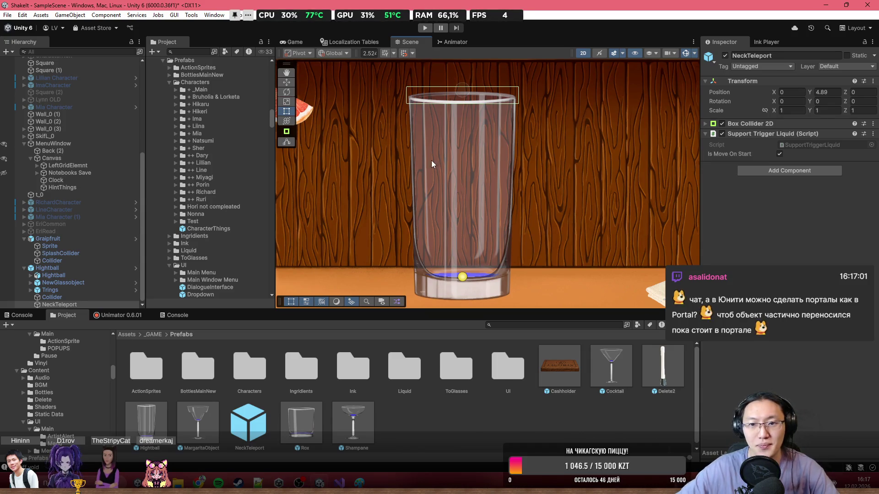
{"action": "scroll", "coordinate": [504, 184], "scroll_direction": "down", "scroll_amount": 5}
{"action": "scroll", "coordinate": [482, 186], "scroll_direction": "up", "scroll_amount": 5}
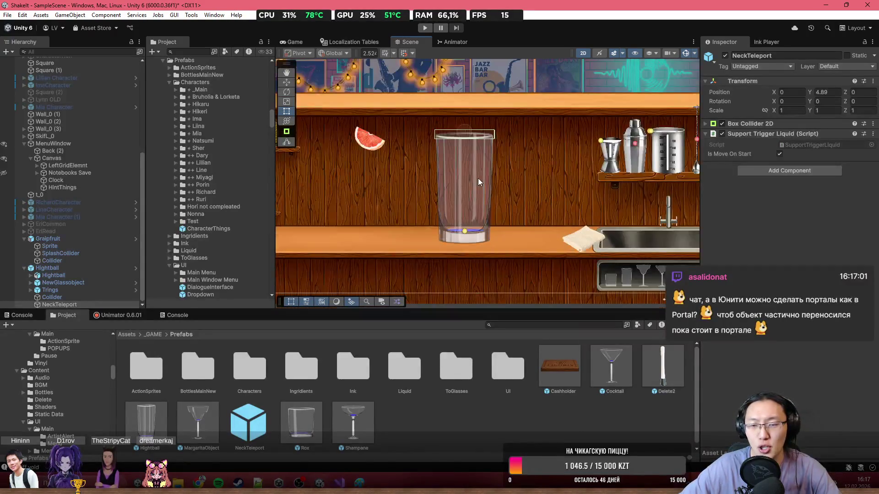
{"action": "left_click_drag", "start_coordinate": [421, 191], "coordinate": [527, 197]}
{"action": "scroll", "coordinate": [536, 199], "scroll_direction": "down", "scroll_amount": 2}
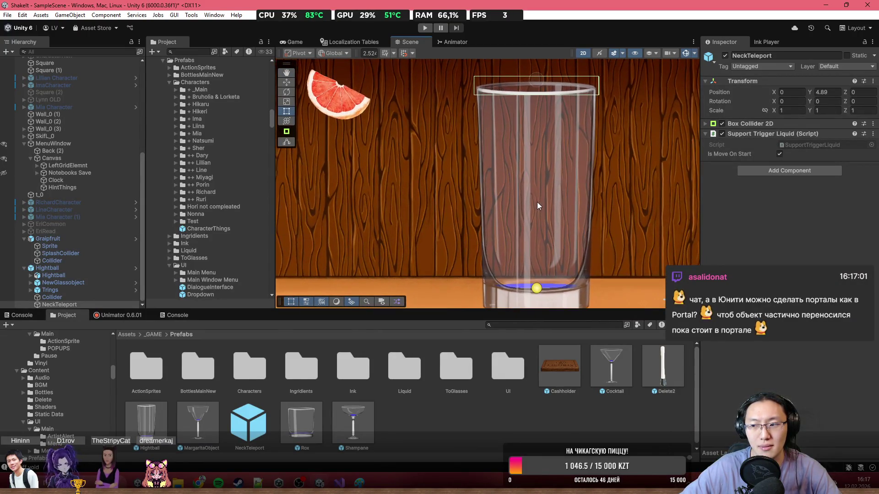
{"action": "scroll", "coordinate": [531, 129], "scroll_direction": "up", "scroll_amount": 6}
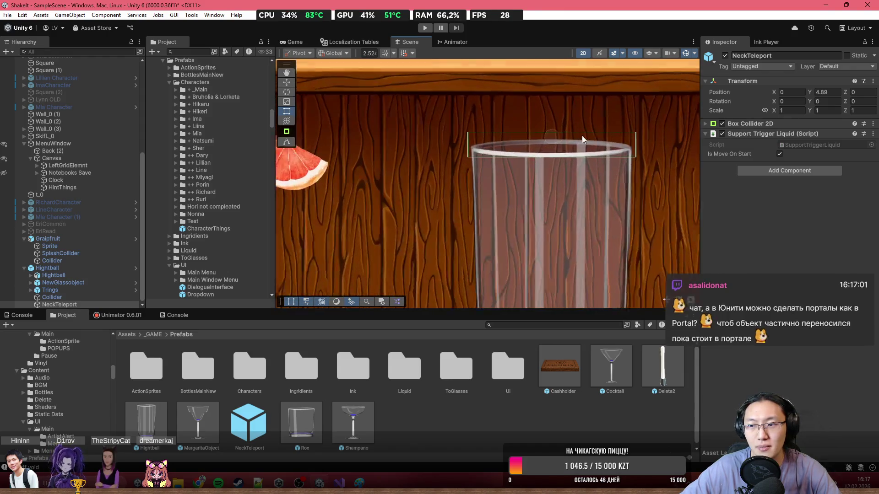
{"action": "scroll", "coordinate": [467, 132], "scroll_direction": "up", "scroll_amount": 3}
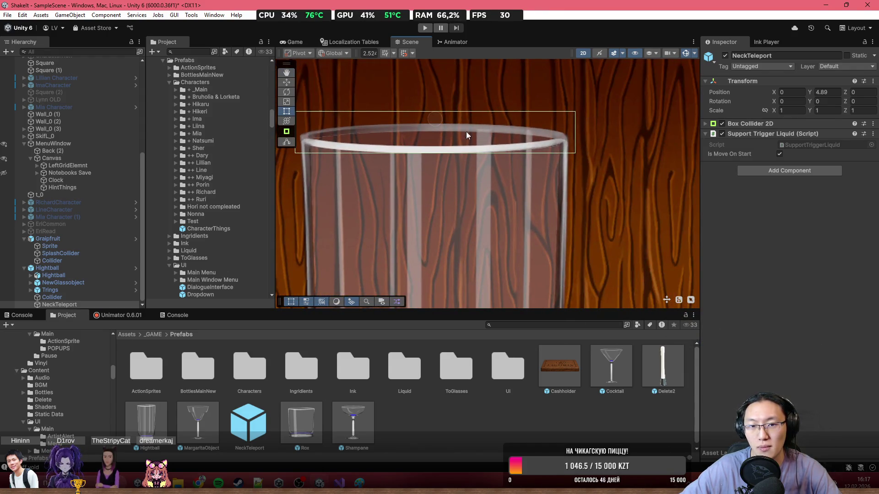
{"action": "scroll", "coordinate": [480, 128], "scroll_direction": "down", "scroll_amount": 3}
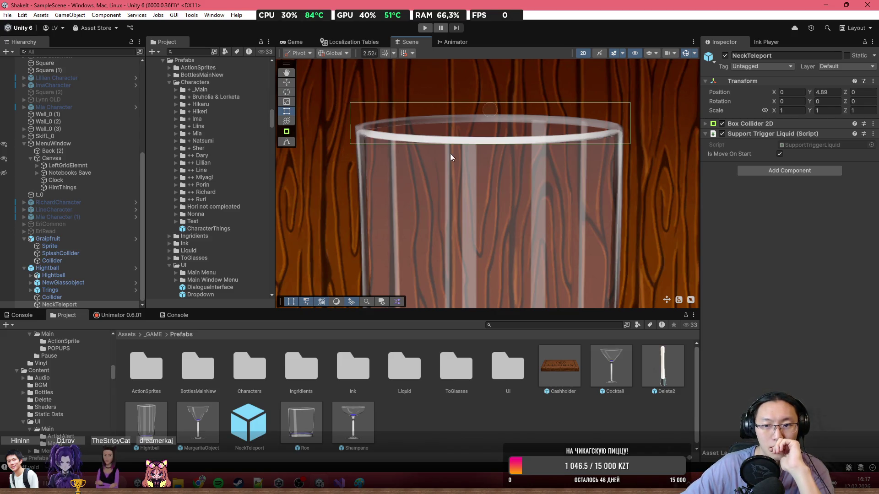
{"action": "scroll", "coordinate": [547, 205], "scroll_direction": "down", "scroll_amount": 5}
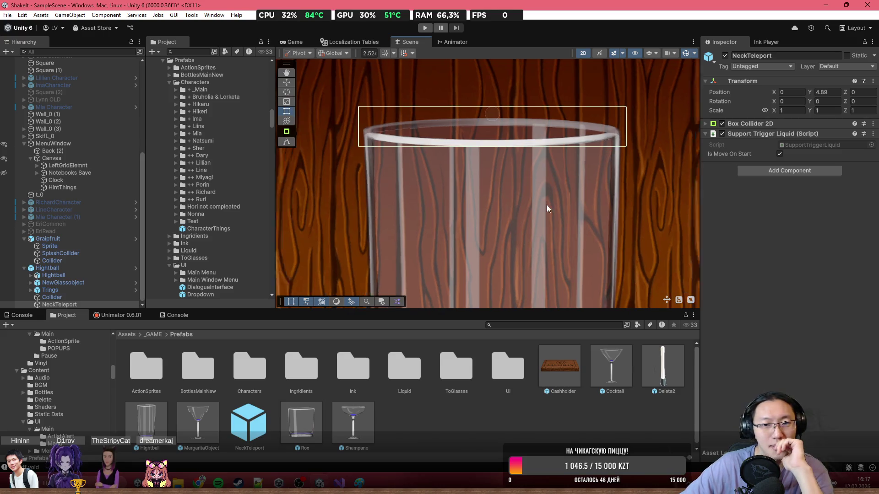
{"action": "scroll", "coordinate": [551, 200], "scroll_direction": "down", "scroll_amount": 4}
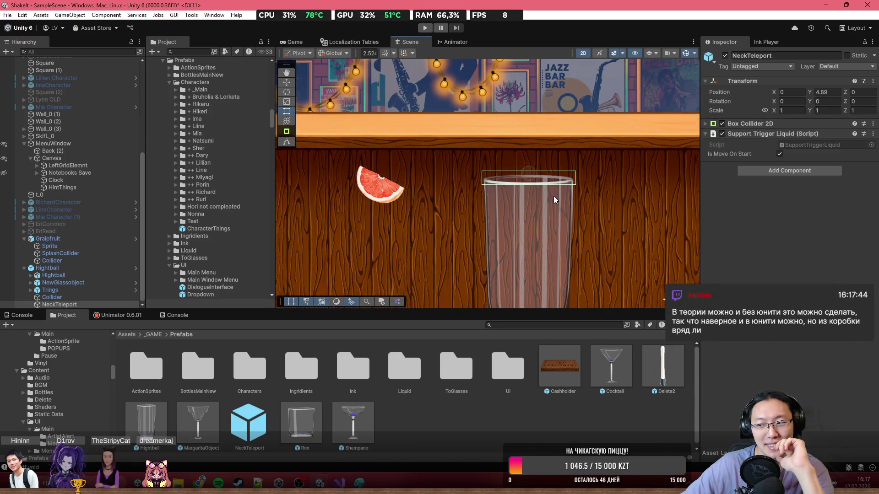
{"action": "scroll", "coordinate": [553, 195], "scroll_direction": "down", "scroll_amount": 1}
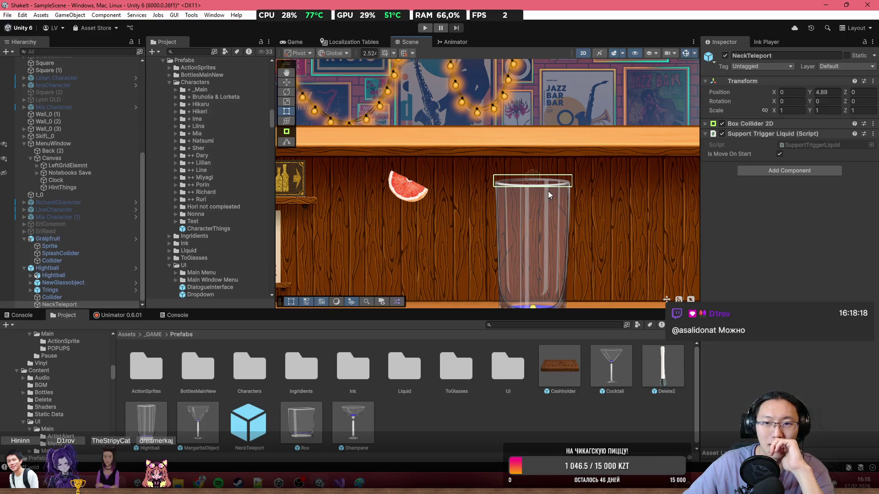
{"action": "left_click_drag", "start_coordinate": [535, 176], "coordinate": [523, 171]}
{"action": "scroll", "coordinate": [463, 237], "scroll_direction": "down", "scroll_amount": 1}
{"action": "scroll", "coordinate": [462, 233], "scroll_direction": "up", "scroll_amount": 3}
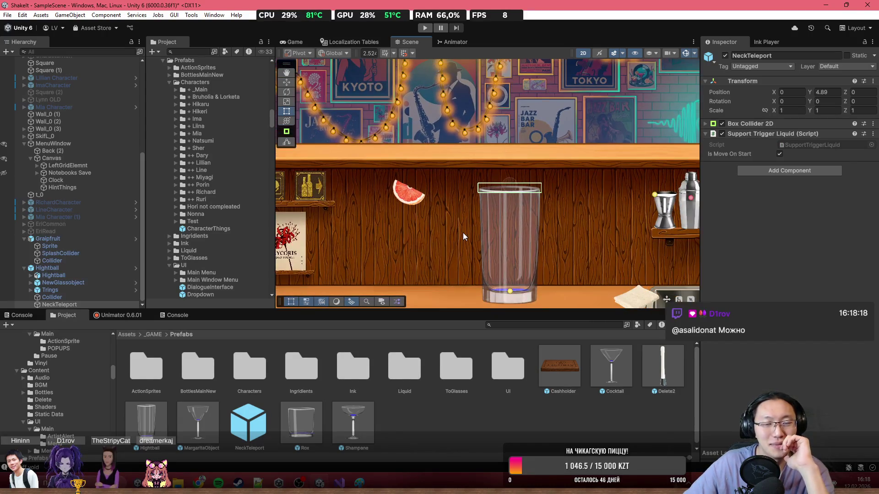
{"action": "scroll", "coordinate": [515, 242], "scroll_direction": "up", "scroll_amount": 3}
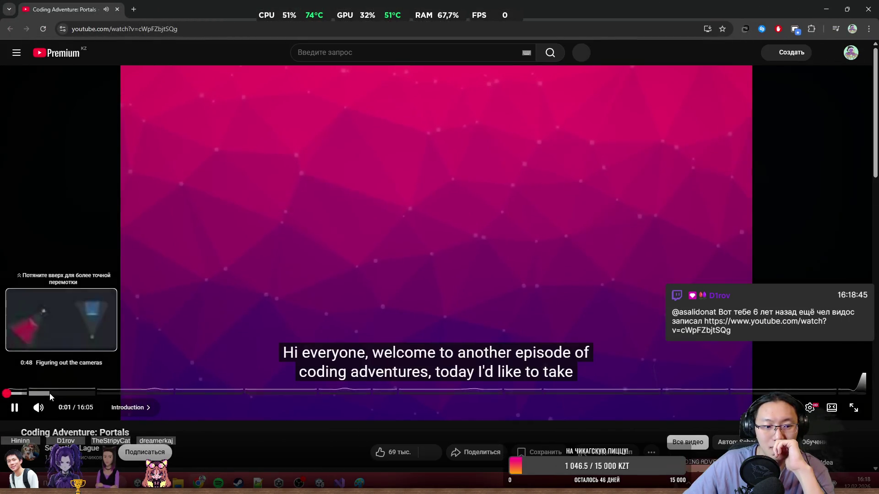
- Skim the Portals video forward through its chapters to the Recursive portals section
{"action": "left_click", "coordinate": [50, 394]}
{"action": "left_click_drag", "start_coordinate": [129, 397], "coordinate": [212, 397]}
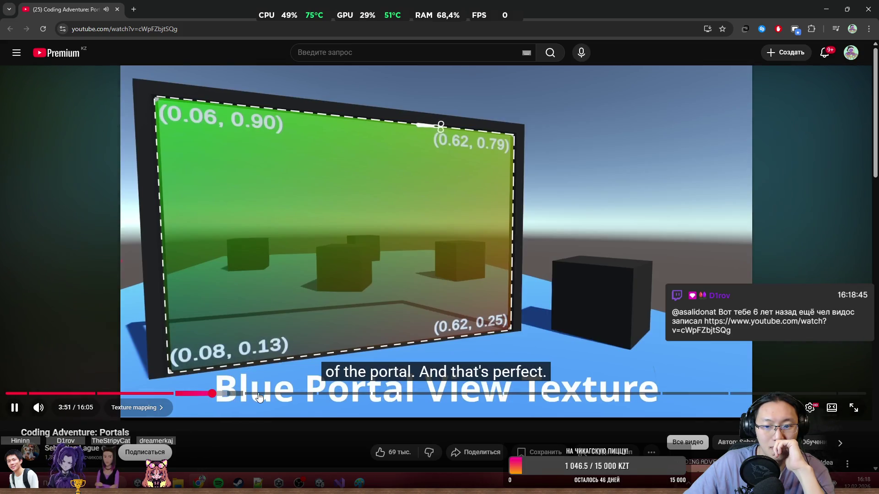
{"action": "left_click", "coordinate": [288, 394]}
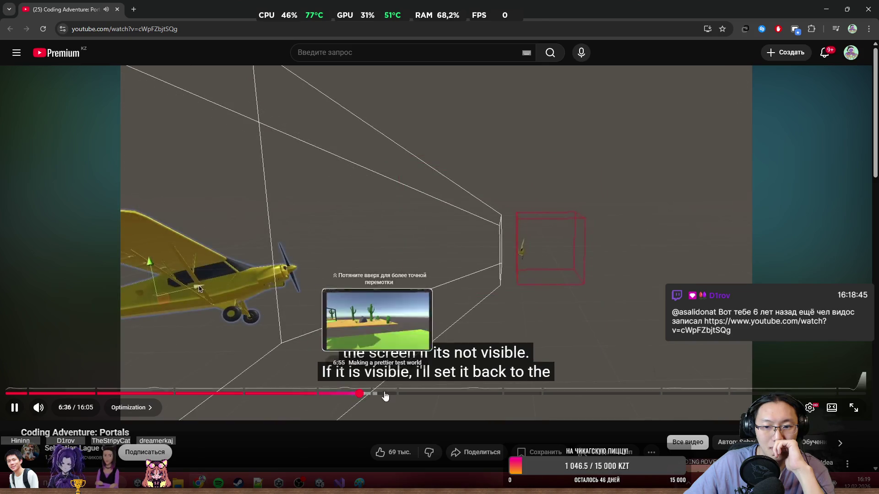
{"action": "left_click_drag", "start_coordinate": [387, 395], "coordinate": [479, 395]}
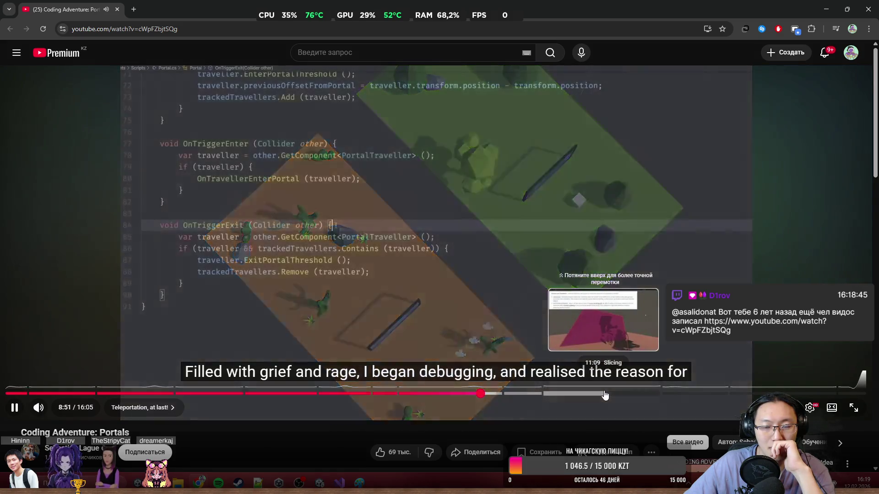
{"action": "left_click", "coordinate": [605, 395]}
{"action": "left_click", "coordinate": [708, 393]}
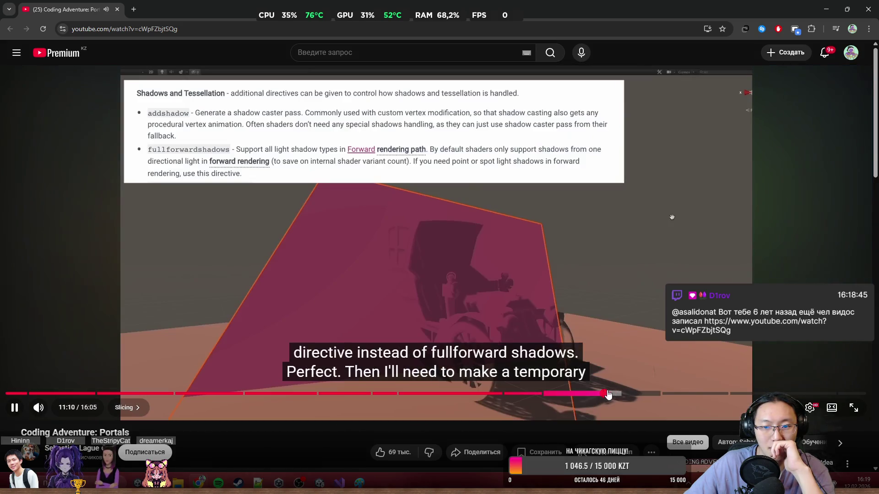
{"action": "left_click", "coordinate": [760, 393]}
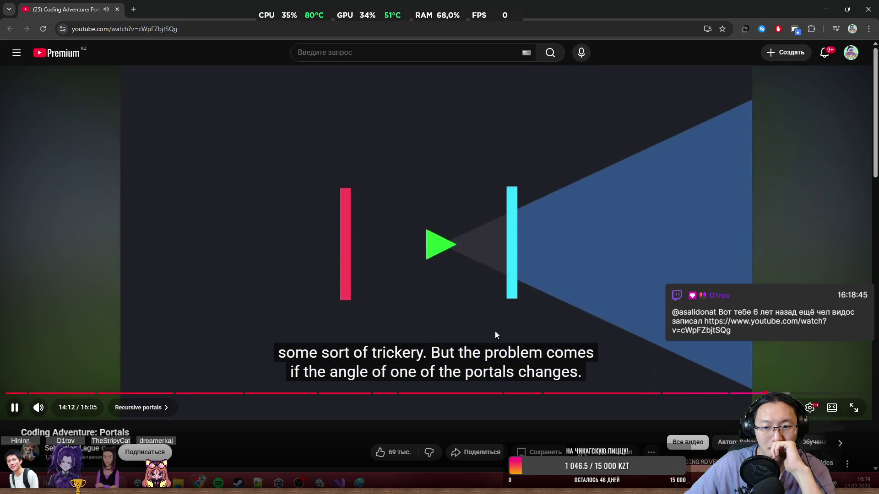
- Pause the video at about 14:13, then shrink and close the browser window
{"action": "left_click", "coordinate": [535, 161]}
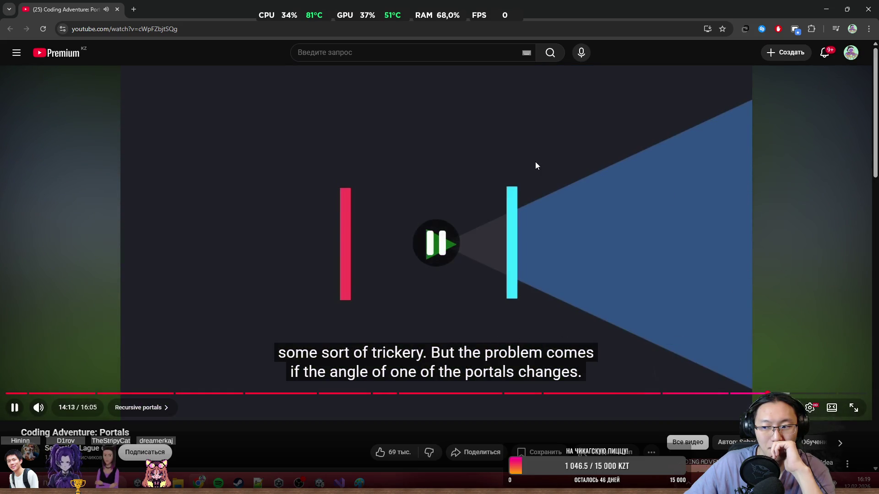
{"action": "key", "text": "super+Down"}
{"action": "left_click", "coordinate": [584, 198]}
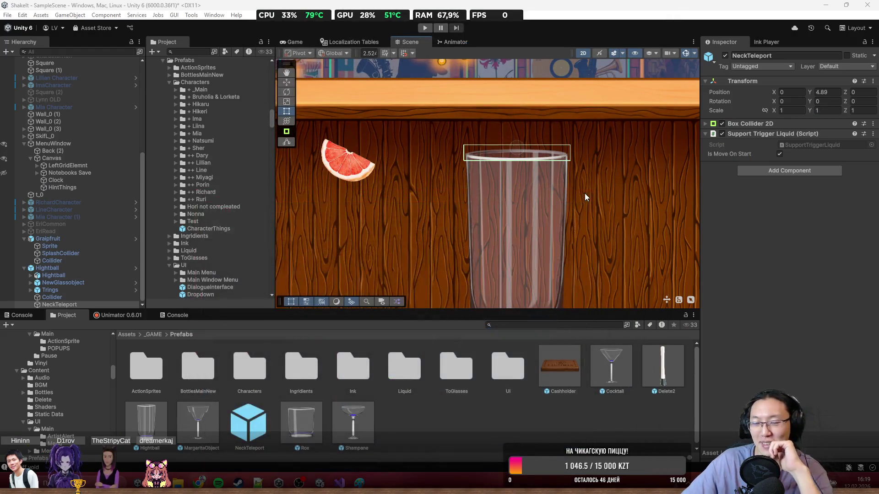
- Zoom the Unity Scene view in and out around the tall glass
{"action": "scroll", "coordinate": [453, 121], "scroll_direction": "down", "scroll_amount": 3}
{"action": "scroll", "coordinate": [464, 175], "scroll_direction": "up", "scroll_amount": 3}
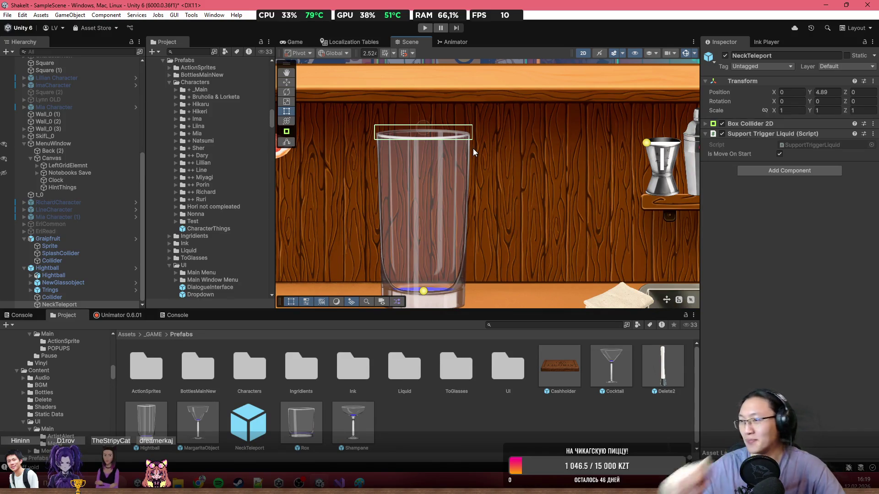
{"action": "scroll", "coordinate": [499, 293], "scroll_direction": "down", "scroll_amount": 3}
{"action": "scroll", "coordinate": [501, 298], "scroll_direction": "up", "scroll_amount": 3}
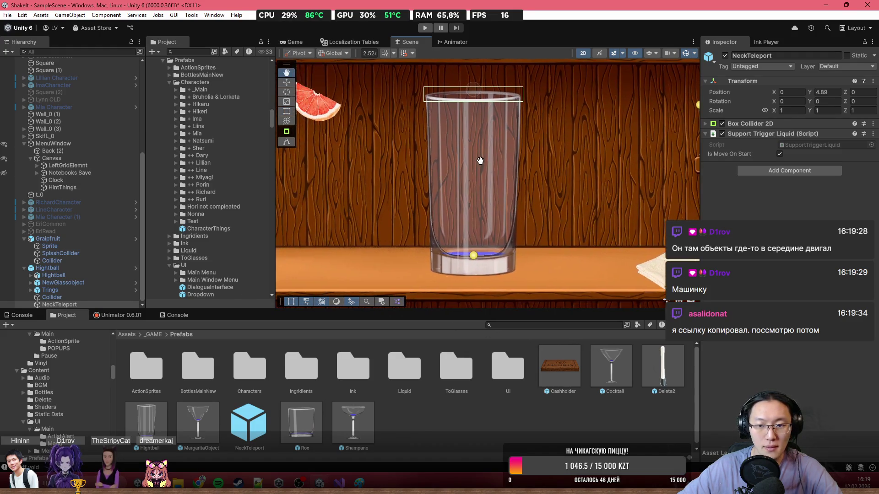
- Inspect the Collider and NewGlassobject, expanding it to view ToBoober and Main XXD
{"action": "left_click", "coordinate": [51, 297]}
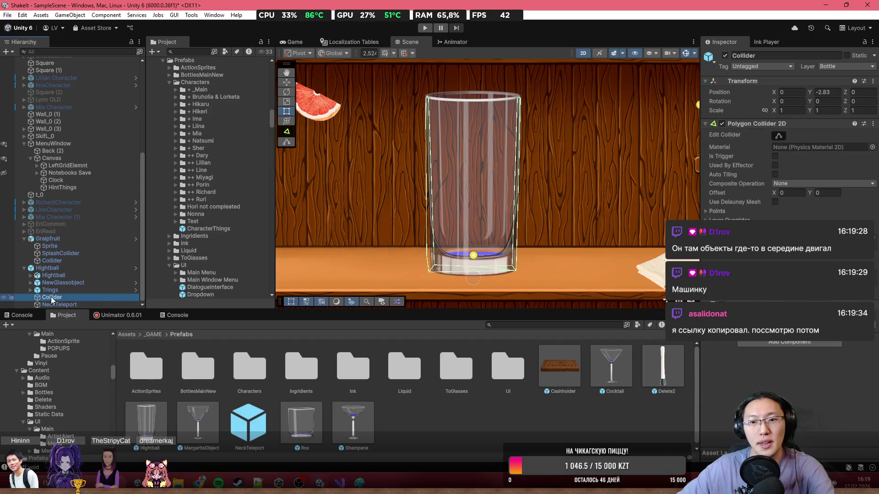
{"action": "key", "text": "Up"}
{"action": "key", "text": "Up"}
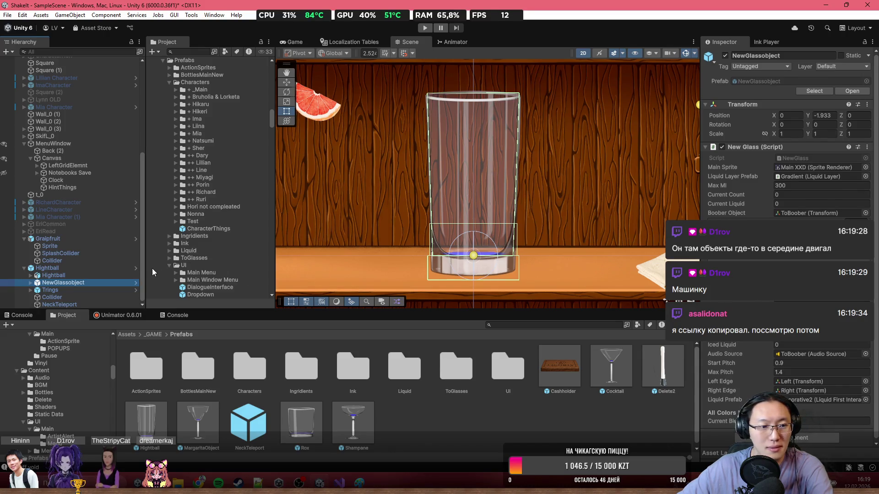
{"action": "left_click", "coordinate": [30, 283]}
{"action": "left_click", "coordinate": [59, 291]}
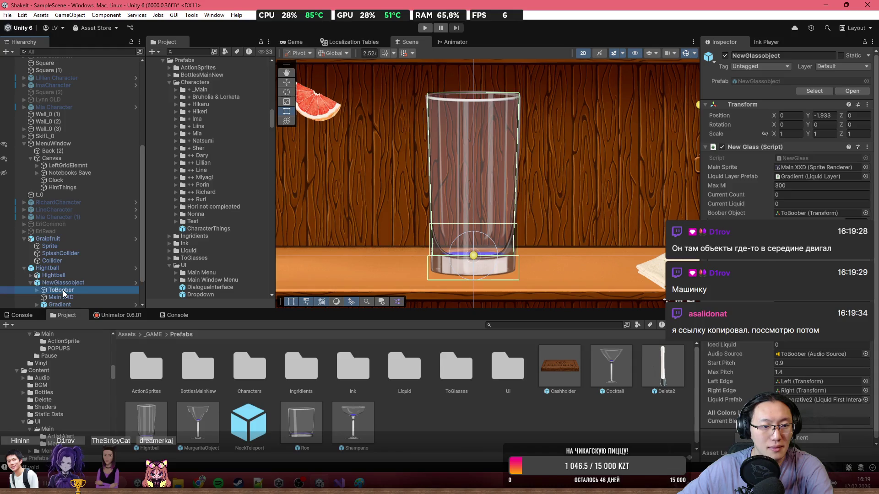
{"action": "left_click", "coordinate": [64, 298]}
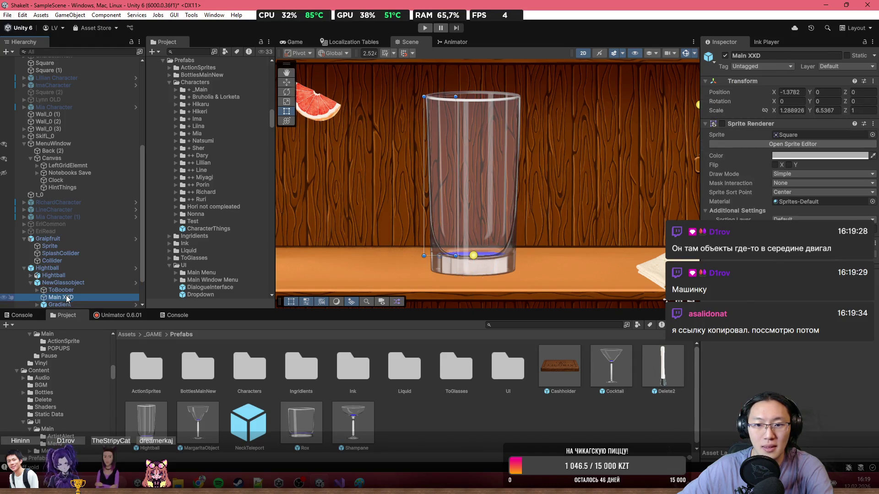
- Inspect Gradient, Edges and IngridientTrigger, then open the SuppotIngtridientToGlass script
{"action": "left_click", "coordinate": [95, 305]}
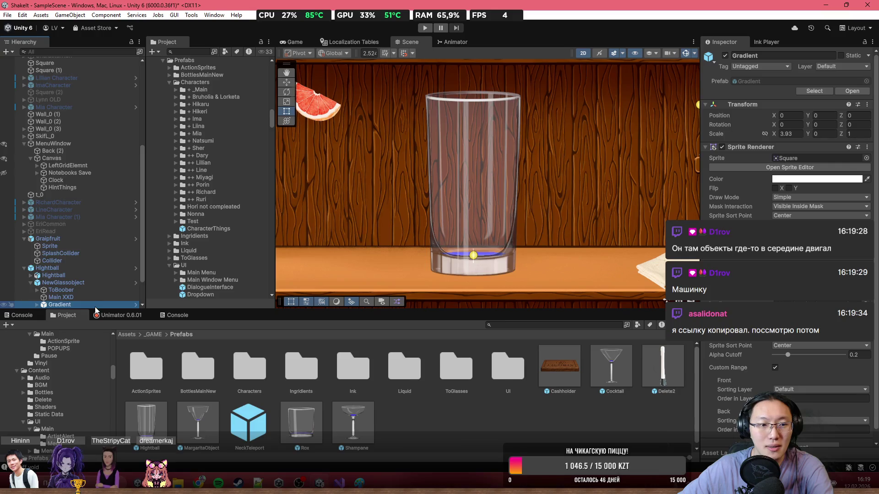
{"action": "scroll", "coordinate": [95, 307], "scroll_direction": "down", "scroll_amount": 2}
{"action": "left_click", "coordinate": [45, 276]}
{"action": "left_click", "coordinate": [58, 283]}
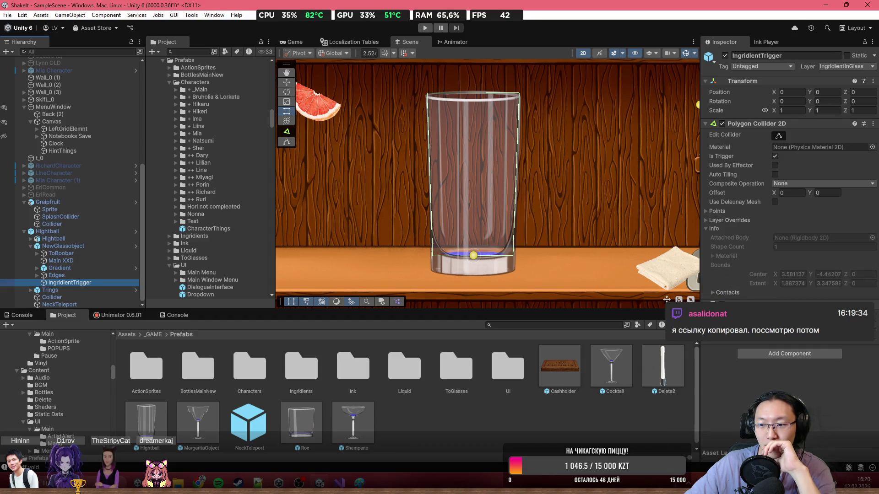
{"action": "double_click", "coordinate": [389, 369]}
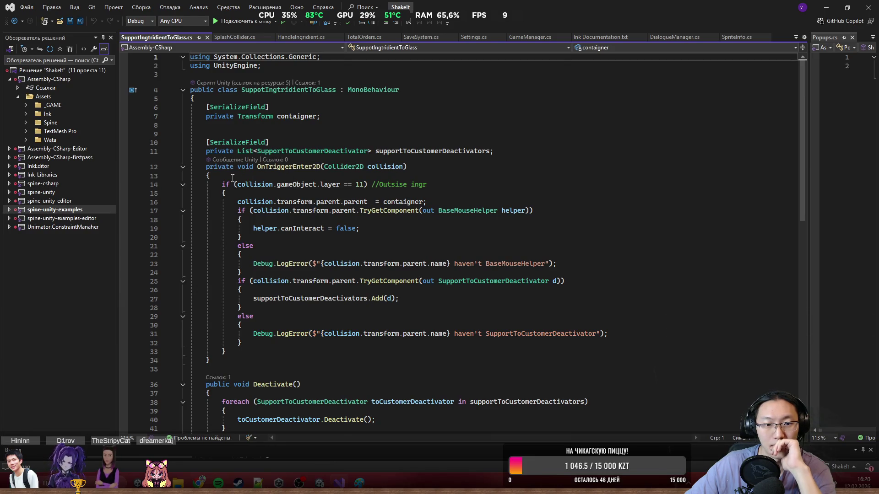
- Review the layer == 11 check in OnTriggerEnter2D and confirm layer numbers in Unity
{"action": "mouse_move", "coordinate": [221, 167]}
{"action": "left_mouse_down"}
{"action": "mouse_move", "coordinate": [367, 166]}
{"action": "mouse_move", "coordinate": [403, 176]}
{"action": "left_mouse_up"}
{"action": "left_click", "coordinate": [426, 185]}
{"action": "scroll", "coordinate": [443, 201], "scroll_direction": "down", "scroll_amount": 1}
{"action": "left_click", "coordinate": [387, 158]}
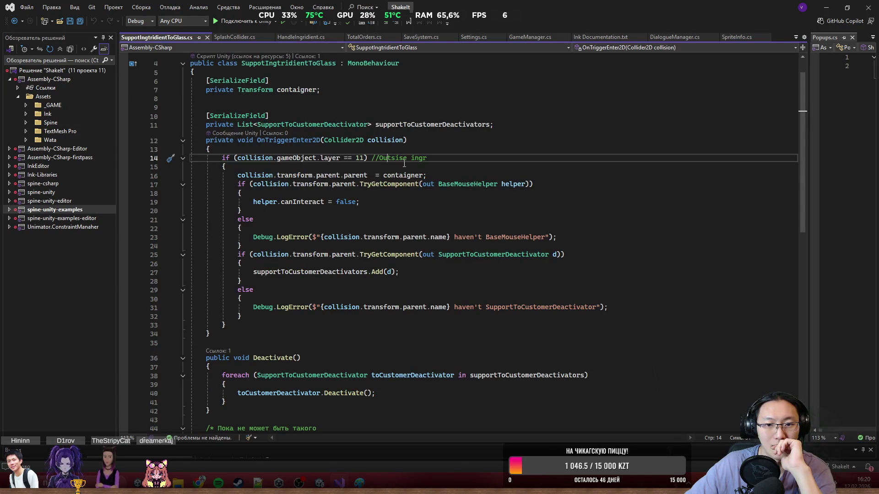
{"action": "left_click_drag", "start_coordinate": [237, 158], "coordinate": [373, 158]}
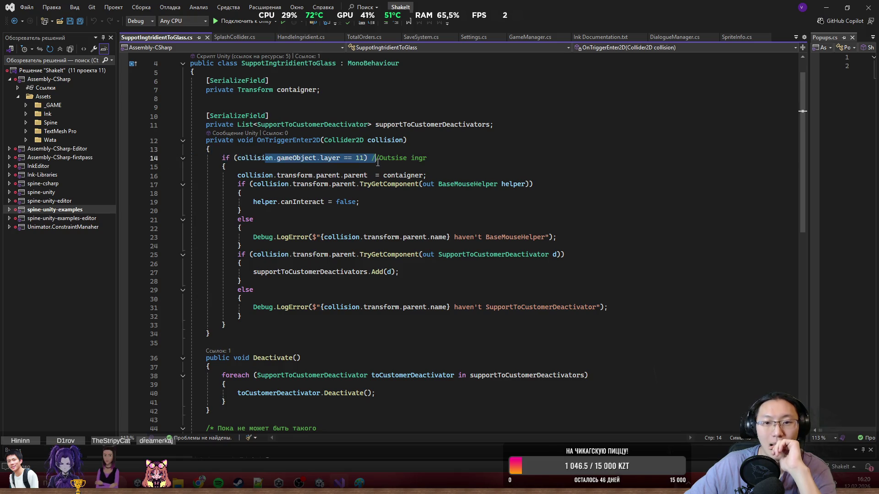
{"action": "left_click", "coordinate": [826, 8]}
{"action": "left_click", "coordinate": [841, 68]}
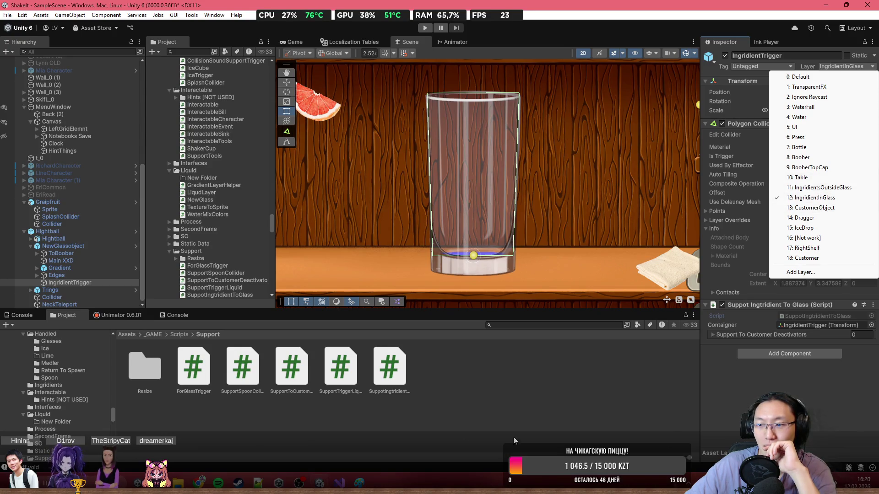
{"action": "key", "text": "alt+Tab"}
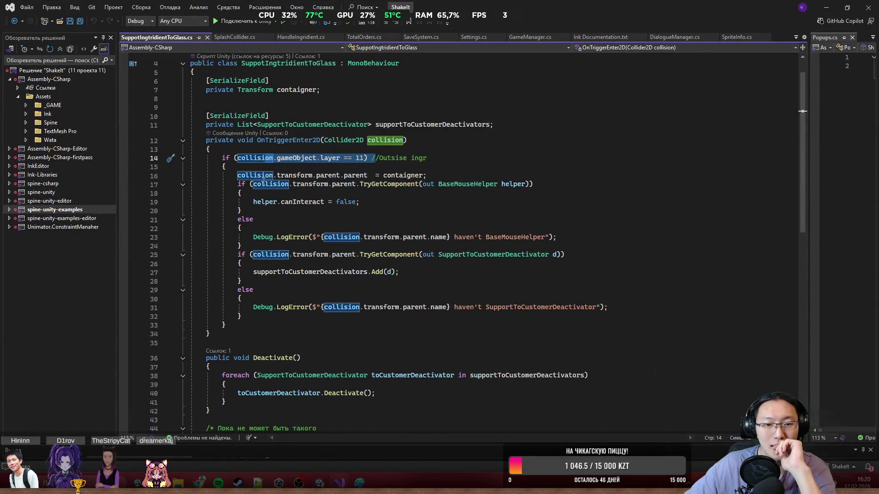
- Examine the parent.parent reparenting to containger and the BaseMouseHelper component check
{"action": "left_click", "coordinate": [302, 176]}
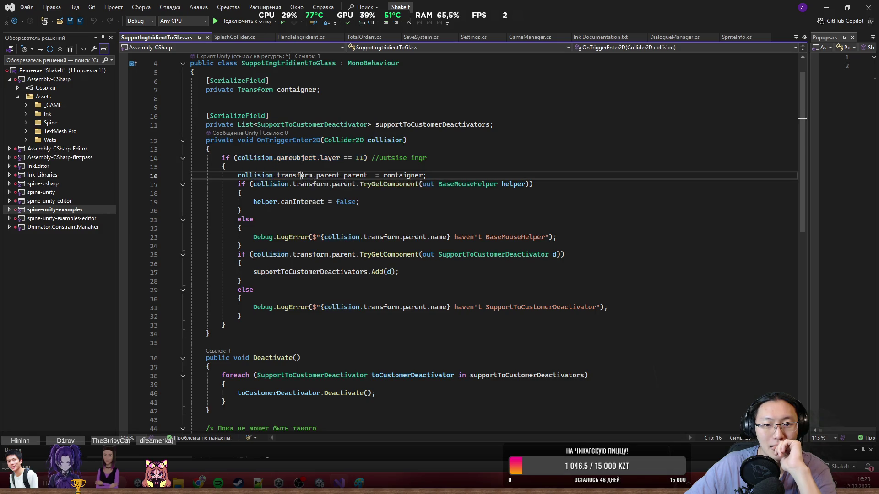
{"action": "left_click_drag", "start_coordinate": [277, 176], "coordinate": [422, 175]}
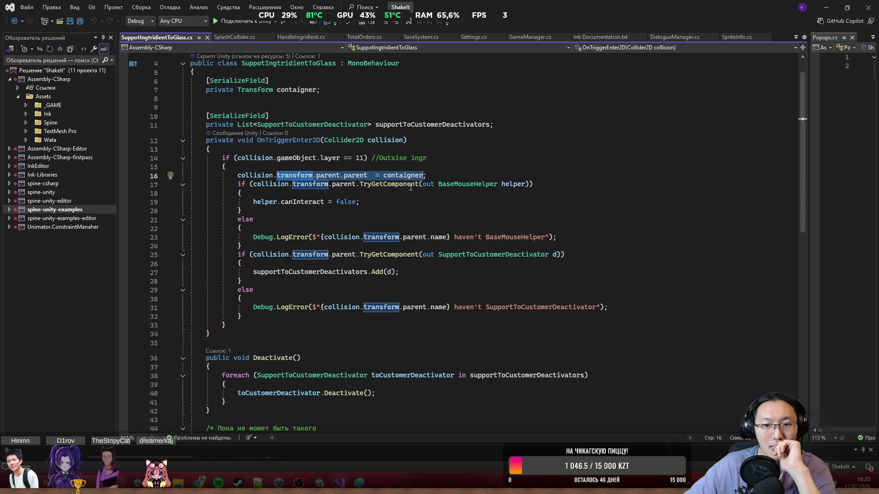
{"action": "mouse_move", "coordinate": [439, 184]}
{"action": "left_mouse_down"}
{"action": "mouse_move", "coordinate": [497, 185]}
{"action": "mouse_move", "coordinate": [421, 334]}
{"action": "left_mouse_up"}
{"action": "left_click", "coordinate": [422, 334]}
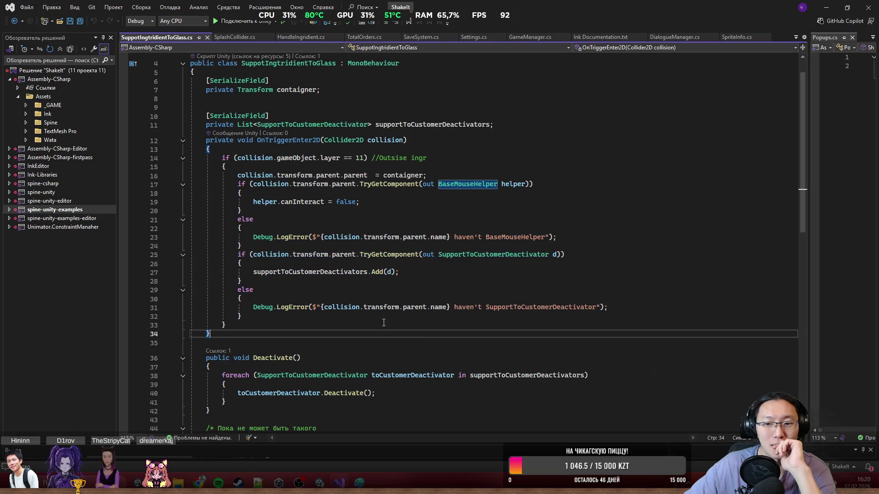
{"action": "key", "text": "shift+Up"}
{"action": "key", "text": "shift+Up"}
{"action": "key", "text": "shift+Up"}
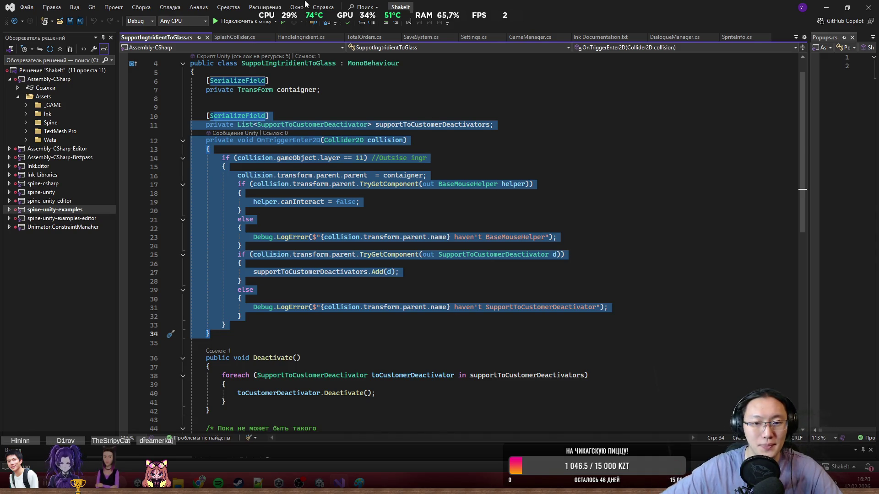
{"action": "left_click", "coordinate": [278, 190]}
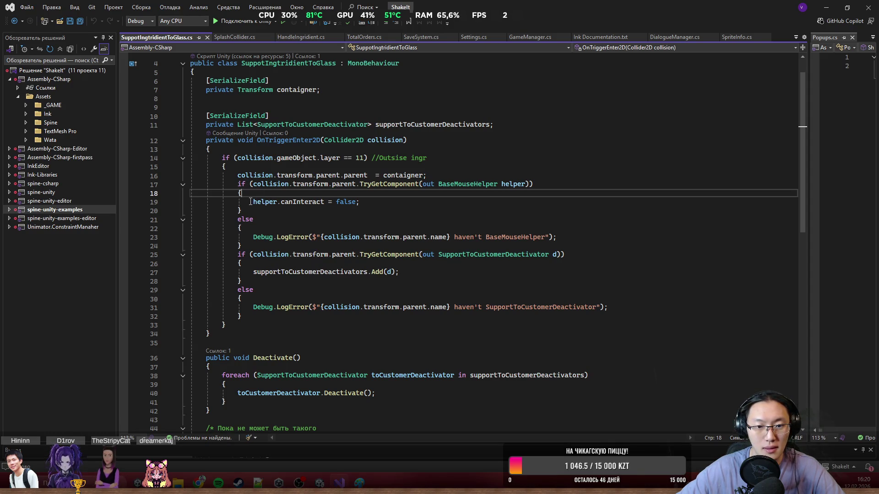
- Inspect helper.canInteract = false, then go to the SupportToCustomerDeactivator definition
{"action": "mouse_move", "coordinate": [252, 202]}
{"action": "left_mouse_down"}
{"action": "mouse_move", "coordinate": [365, 206]}
{"action": "mouse_move", "coordinate": [325, 202]}
{"action": "left_mouse_up"}
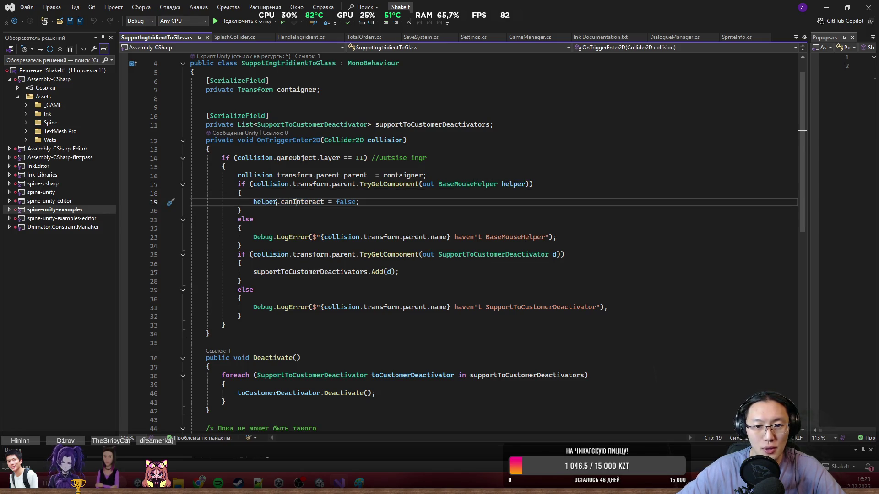
{"action": "left_click_drag", "start_coordinate": [270, 199], "coordinate": [303, 205]}
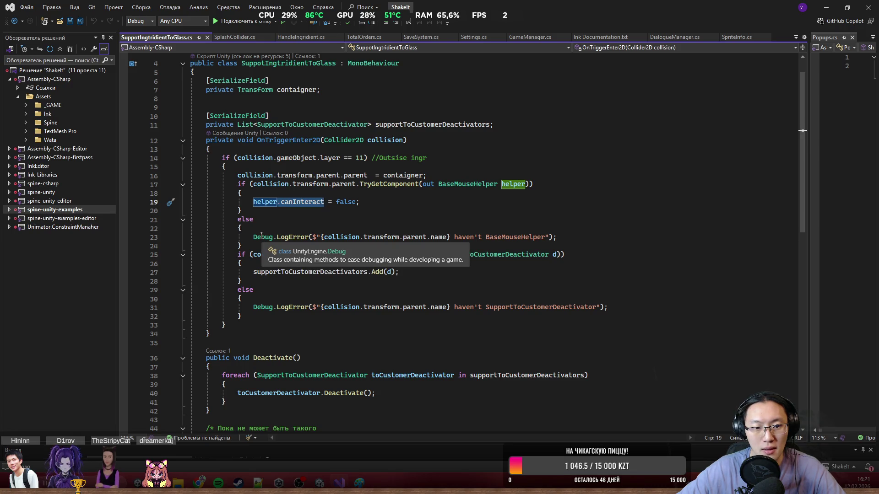
{"action": "left_click", "coordinate": [286, 250]}
{"action": "left_click_drag", "start_coordinate": [285, 250], "coordinate": [501, 259]}
{"action": "left_click", "coordinate": [505, 259]}
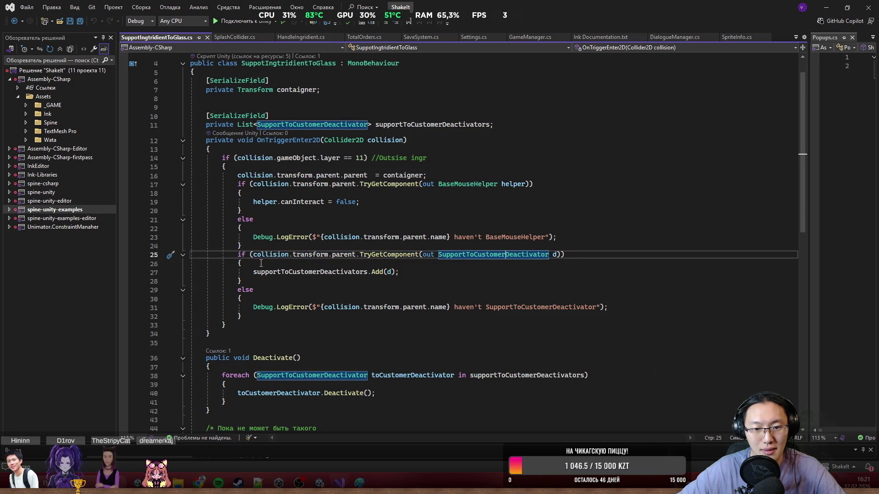
{"action": "left_click", "coordinate": [478, 255], "text": "ctrl"}
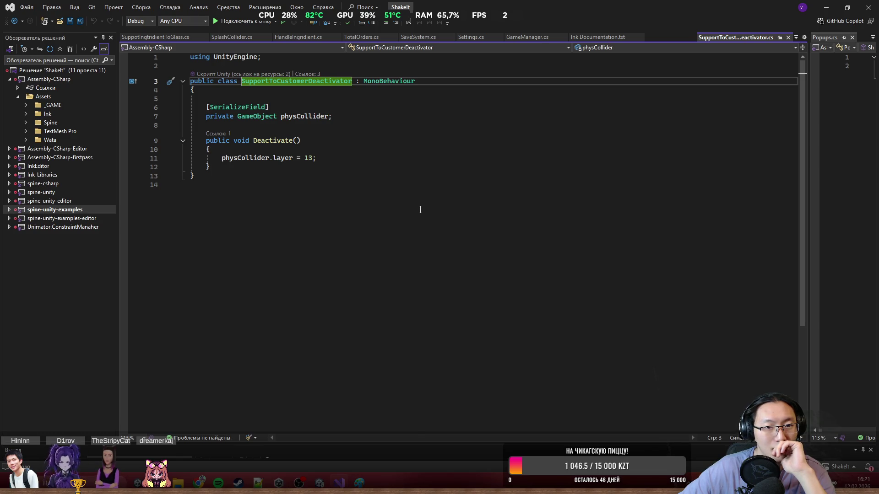
- Navigate back from SupportToCustomerDeactivator.cs to the glass script and scroll to its top
{"action": "key", "text": "ctrl+minus"}
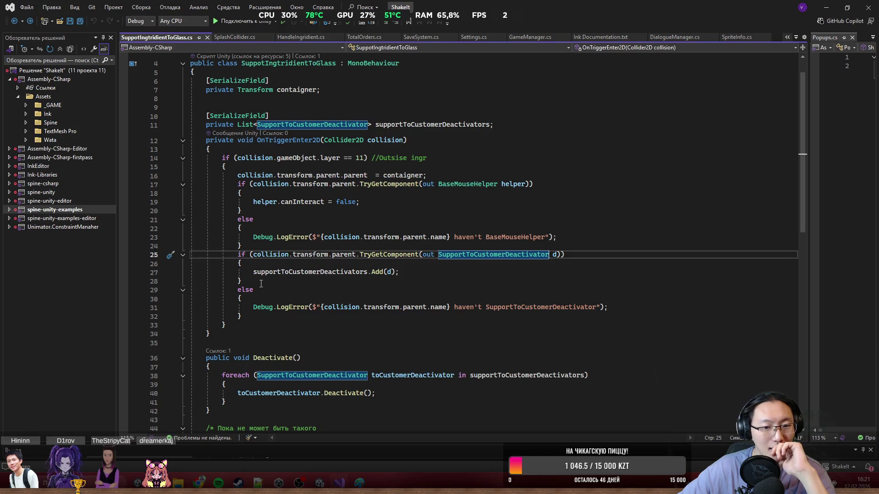
{"action": "mouse_move", "coordinate": [288, 269]}
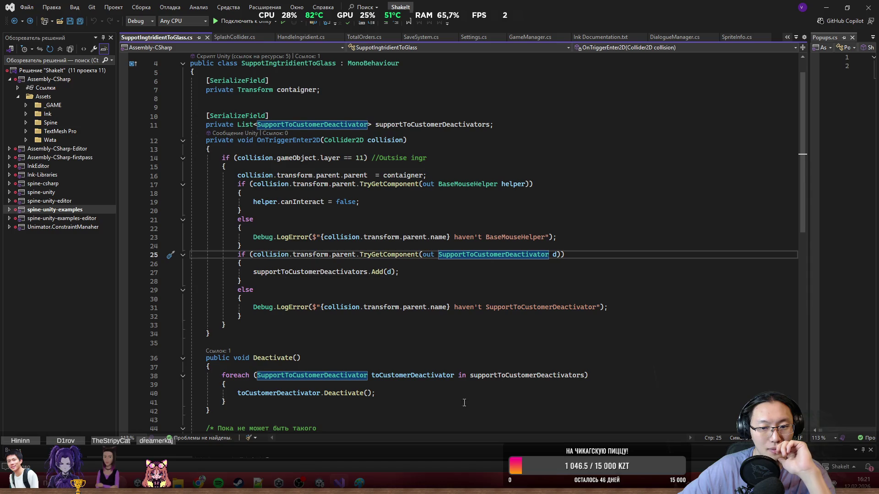
{"action": "scroll", "coordinate": [361, 350], "scroll_direction": "down", "scroll_amount": 3}
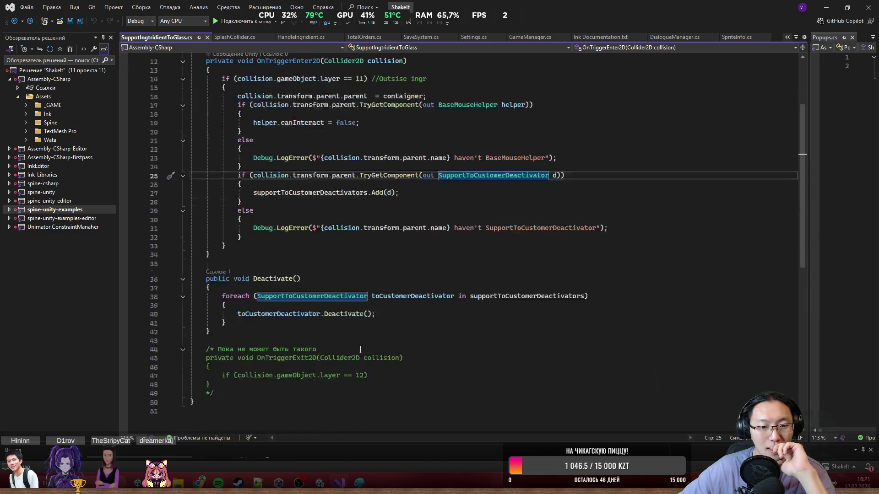
{"action": "scroll", "coordinate": [361, 329], "scroll_direction": "up", "scroll_amount": 4}
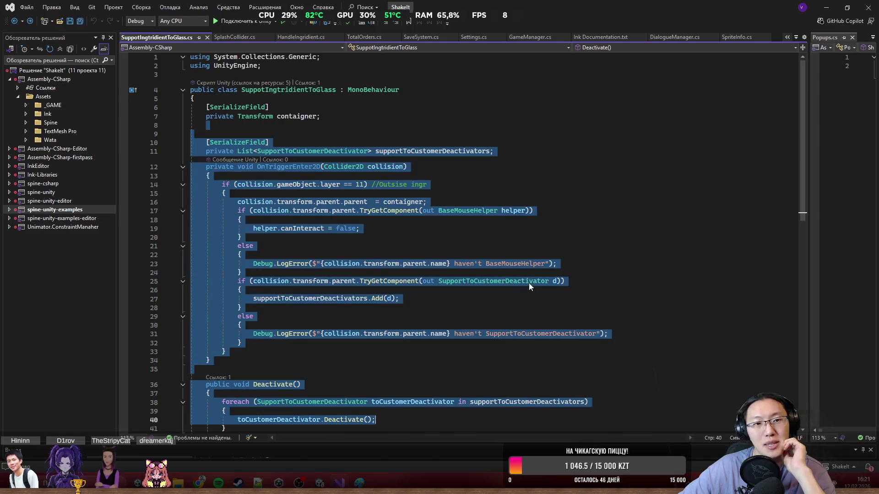
- Dock SplashCollider.cs beside the glass script, select its bobber.AddIngridient call, and resize the panes
{"action": "mouse_move", "coordinate": [248, 37]}
{"action": "left_mouse_down"}
{"action": "mouse_move", "coordinate": [262, 53]}
{"action": "mouse_move", "coordinate": [751, 258]}
{"action": "mouse_move", "coordinate": [506, 268]}
{"action": "mouse_move", "coordinate": [499, 234]}
{"action": "mouse_move", "coordinate": [478, 237]}
{"action": "left_mouse_up"}
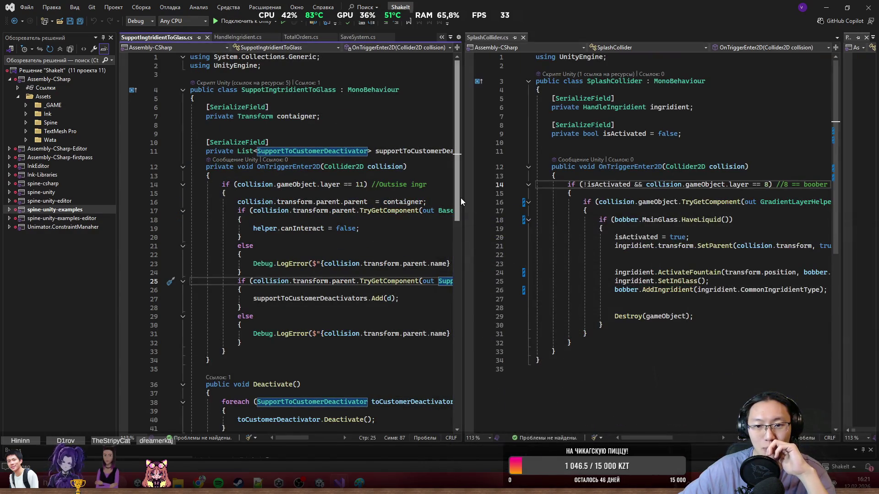
{"action": "left_click_drag", "start_coordinate": [463, 192], "coordinate": [326, 192]}
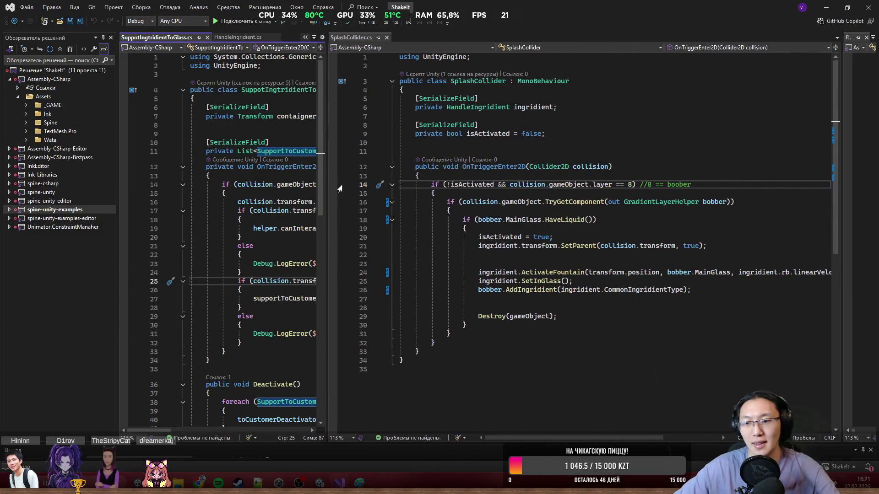
{"action": "double_click", "coordinate": [494, 289]}
{"action": "left_click_drag", "start_coordinate": [494, 290], "coordinate": [667, 298]}
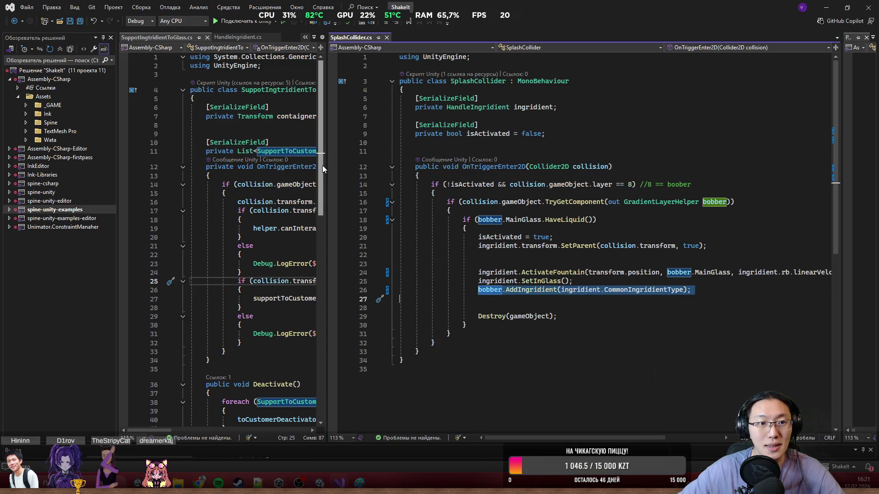
{"action": "mouse_move", "coordinate": [327, 149]}
{"action": "left_mouse_down"}
{"action": "mouse_move", "coordinate": [526, 176]}
{"action": "mouse_move", "coordinate": [308, 201]}
{"action": "mouse_move", "coordinate": [282, 219]}
{"action": "mouse_move", "coordinate": [305, 220]}
{"action": "mouse_move", "coordinate": [283, 221]}
{"action": "left_mouse_up"}
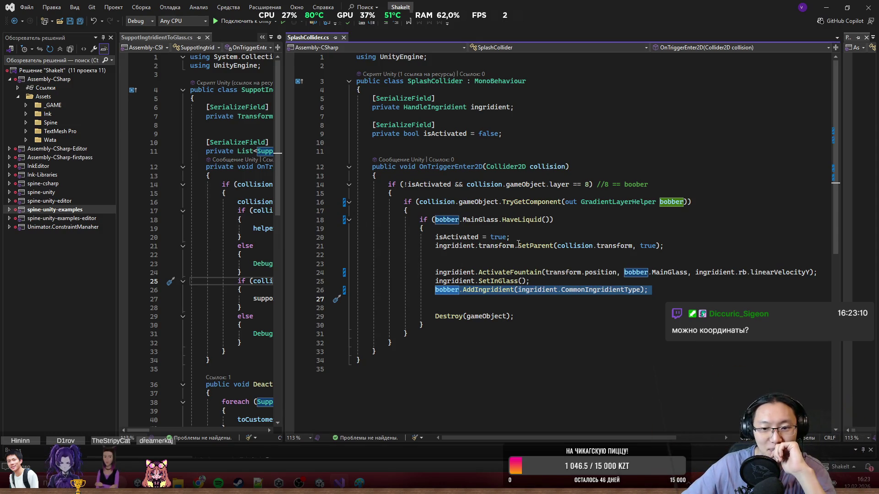
- Resize the split panes, highlight uses of ingridient, and go to SetInGlass in HandleIngridient.cs
{"action": "scroll", "coordinate": [384, 232], "scroll_direction": "down", "scroll_amount": 3}
{"action": "scroll", "coordinate": [315, 205], "scroll_direction": "up", "scroll_amount": 3}
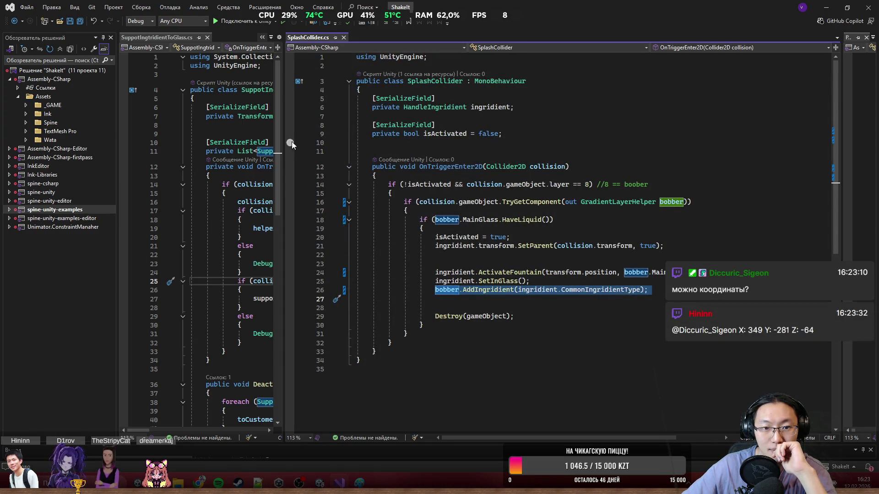
{"action": "left_click_drag", "start_coordinate": [284, 139], "coordinate": [689, 138]}
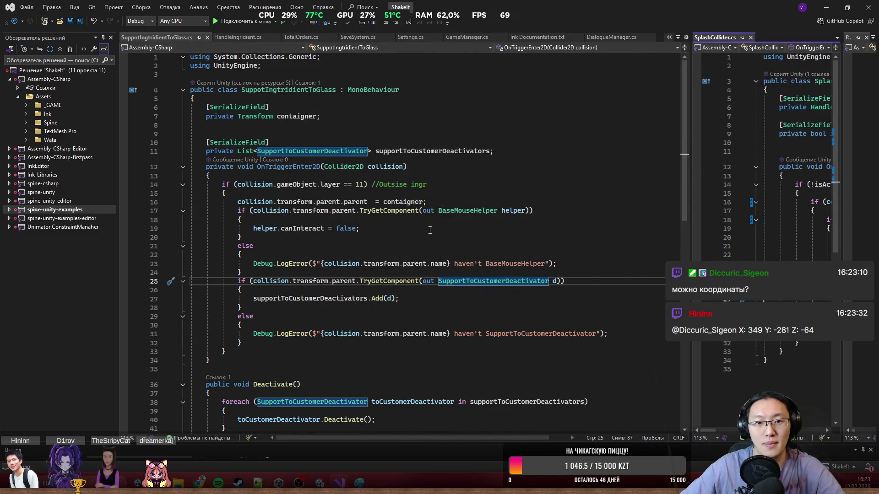
{"action": "scroll", "coordinate": [432, 230], "scroll_direction": "down", "scroll_amount": 4, "text": "ctrl"}
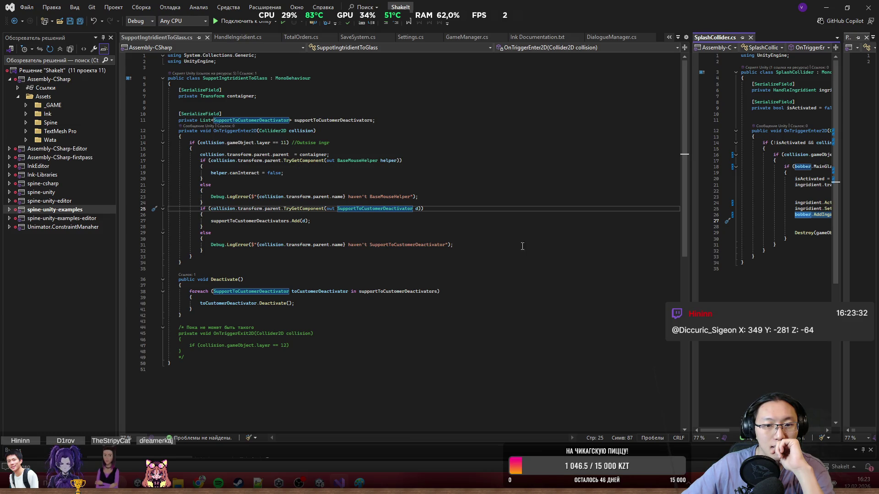
{"action": "mouse_move", "coordinate": [694, 205]}
{"action": "left_mouse_down"}
{"action": "mouse_move", "coordinate": [378, 216]}
{"action": "mouse_move", "coordinate": [486, 241]}
{"action": "mouse_move", "coordinate": [475, 241]}
{"action": "left_mouse_up"}
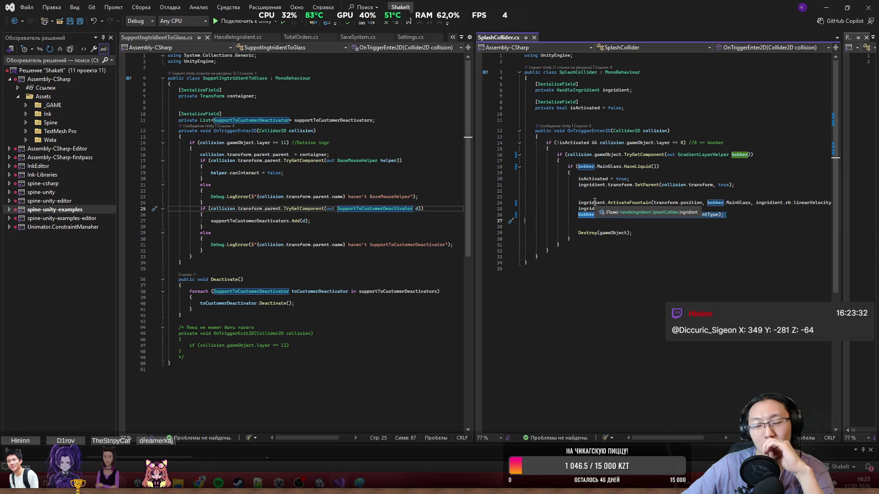
{"action": "left_click", "coordinate": [595, 202]}
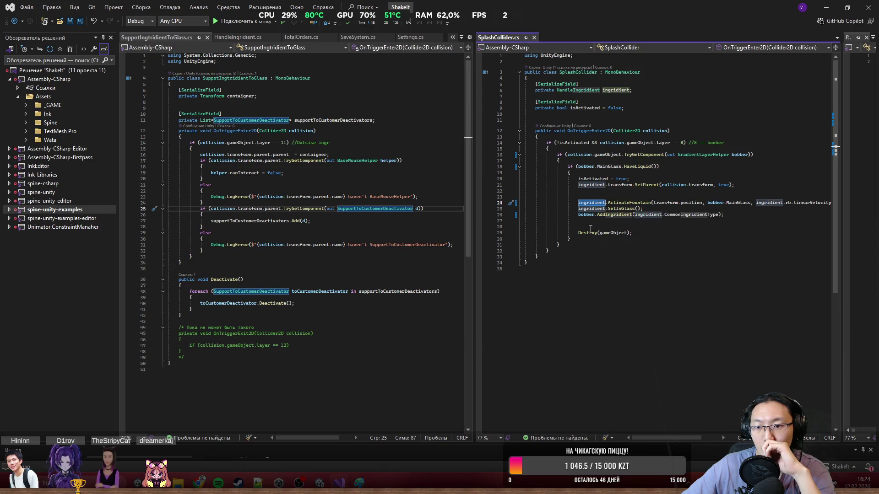
{"action": "mouse_move", "coordinate": [597, 214]}
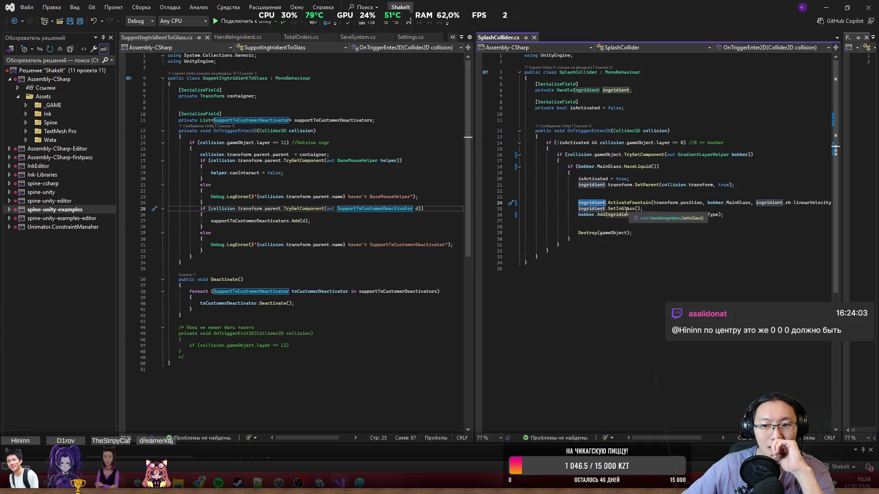
{"action": "left_click", "coordinate": [624, 210], "text": "ctrl"}
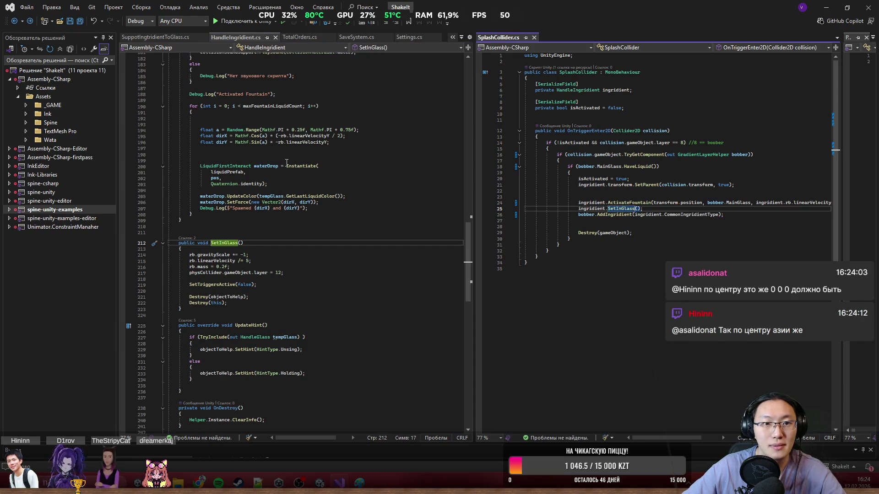
- Restore the glass script beside SplashCollider.cs and insert blank lines above the AddIngridient call
{"action": "left_click", "coordinate": [156, 35]}
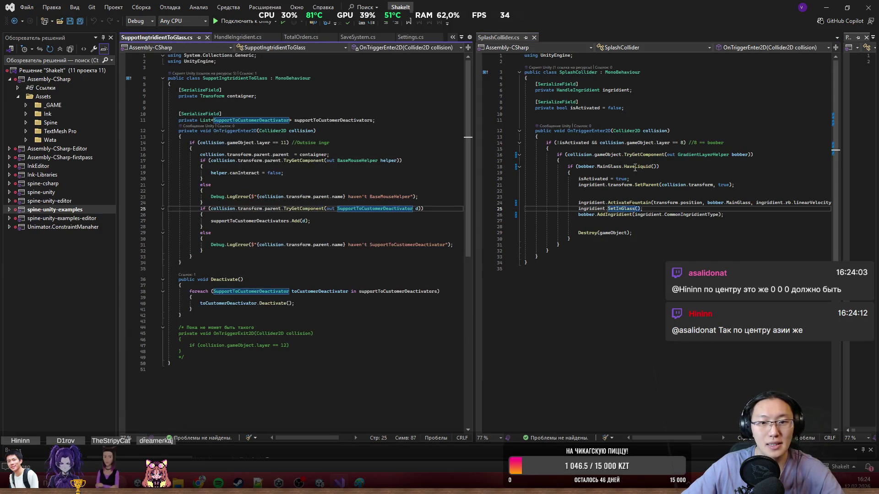
{"action": "left_click_drag", "start_coordinate": [579, 215], "coordinate": [740, 218]}
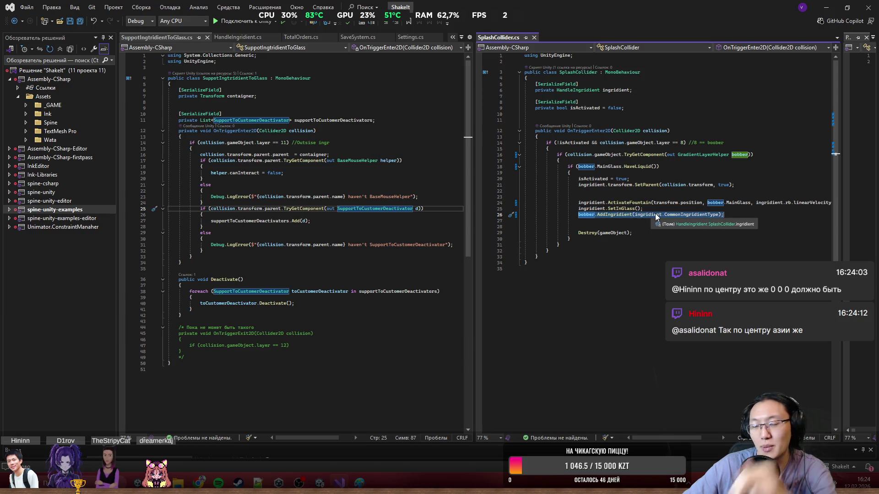
{"action": "key", "text": "Home"}
{"action": "key", "text": "Return"}
{"action": "key", "text": "Return"}
{"action": "key", "text": "Up"}
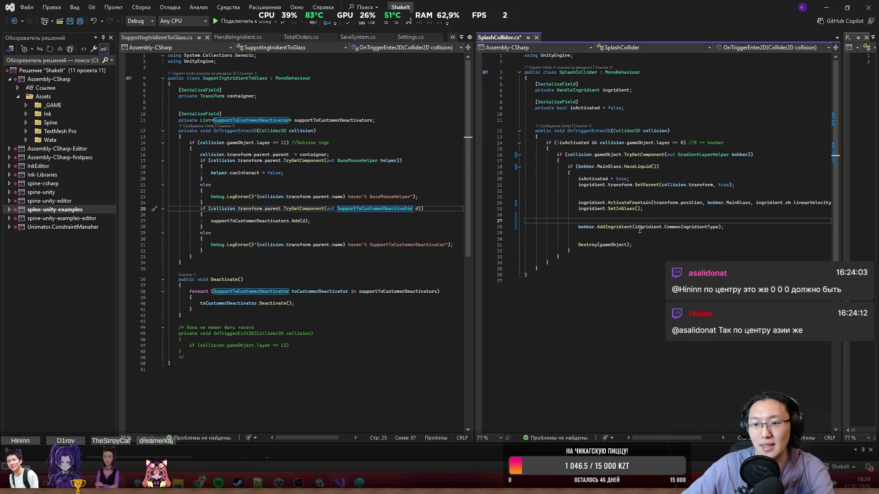
{"action": "left_click", "coordinate": [585, 228]}
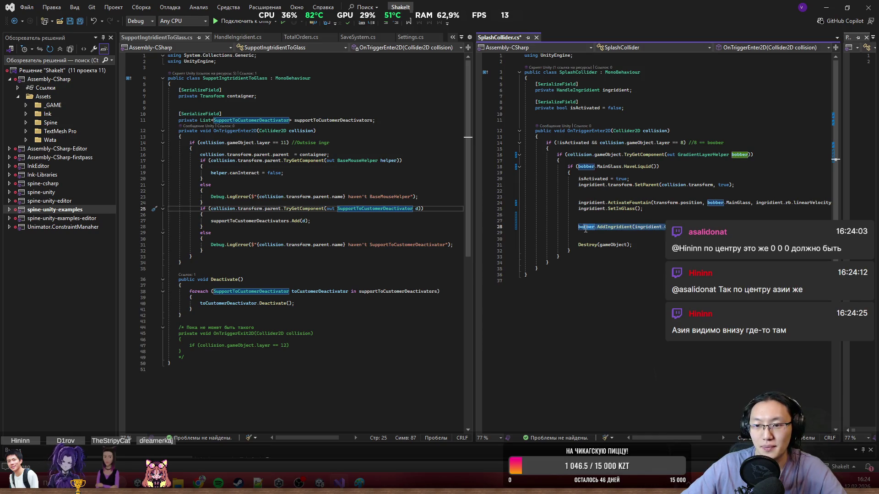
{"action": "left_click", "coordinate": [274, 279]}
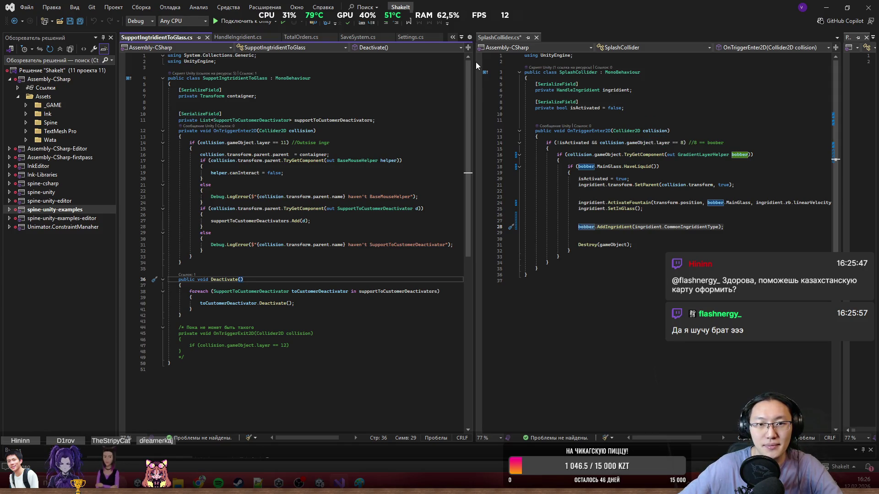
- Save SplashCollider.cs and switch to the Unity editor
{"action": "left_click", "coordinate": [628, 149]}
{"action": "key", "text": "ctrl+s"}
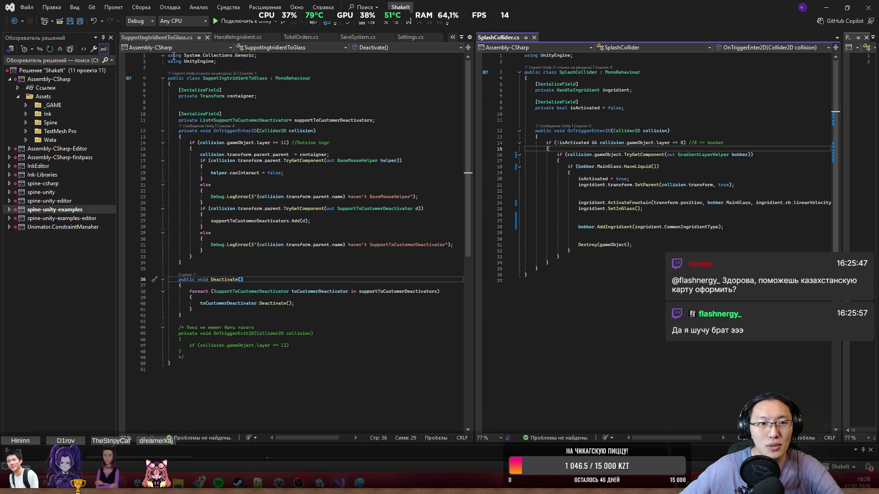
{"action": "key", "text": "alt+Tab"}
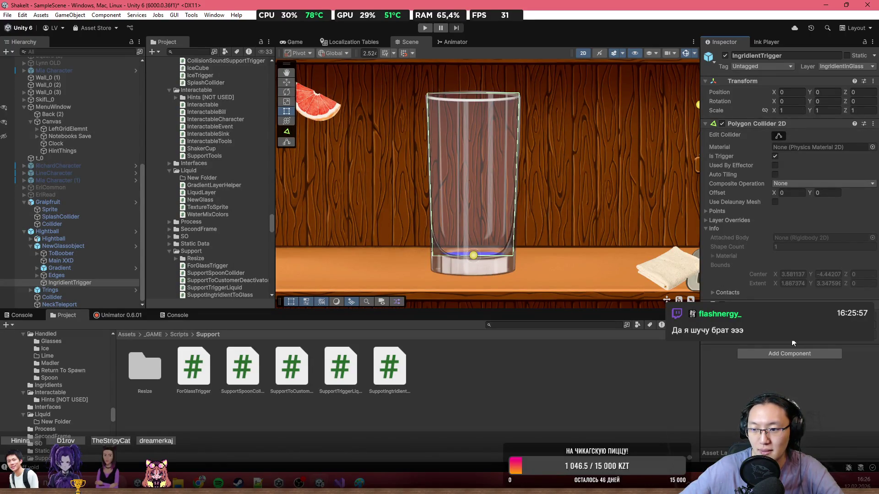
- Toggle the Inspector's empty list, open SuppotIngtridientToGlass, and start a new line below containger
{"action": "left_click", "coordinate": [792, 341]}
{"action": "left_click", "coordinate": [792, 341]}
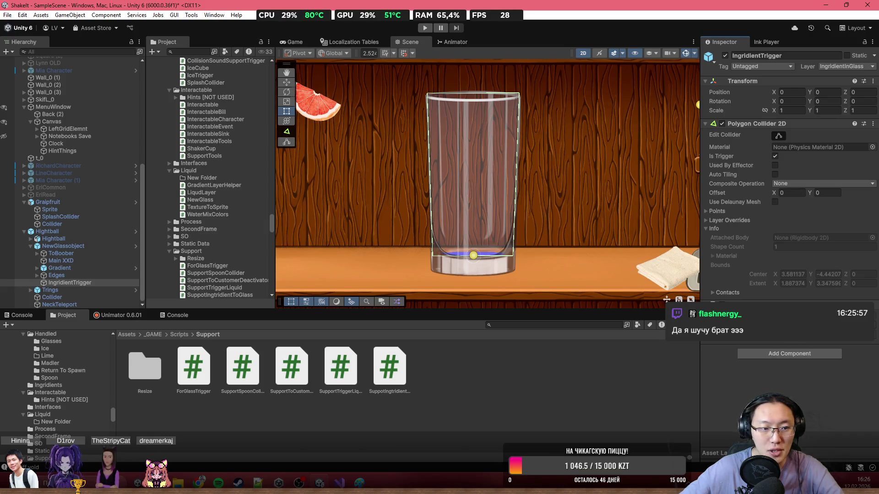
{"action": "double_click", "coordinate": [819, 317]}
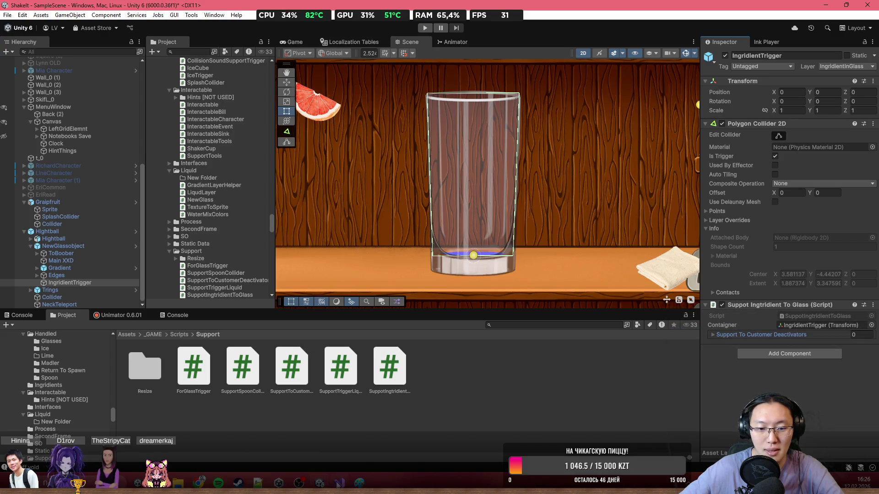
{"action": "left_click", "coordinate": [251, 97]}
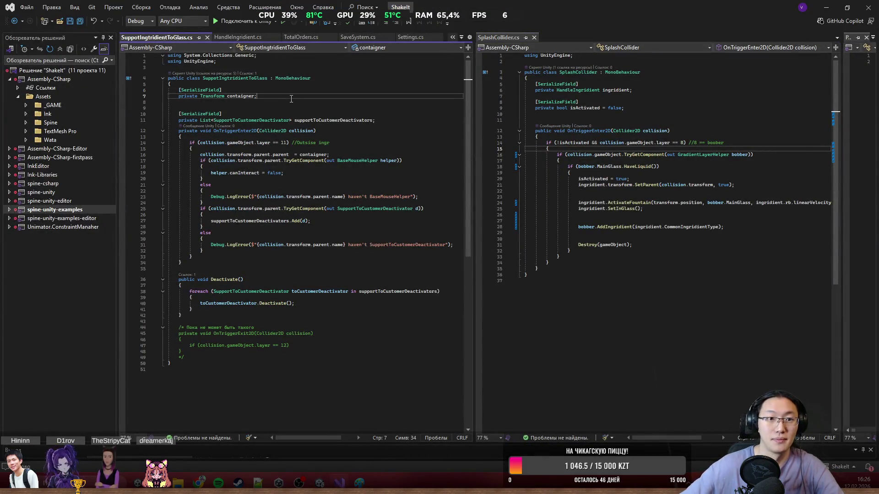
{"action": "key", "text": "Return"}
{"action": "key", "text": "Return"}
- Add [SerializeField] and a bare 'private' line, select GradientLayerHelper in SplashCollider, then minimize Visual Studio
{"action": "type", "text": "[SerializeField]"}
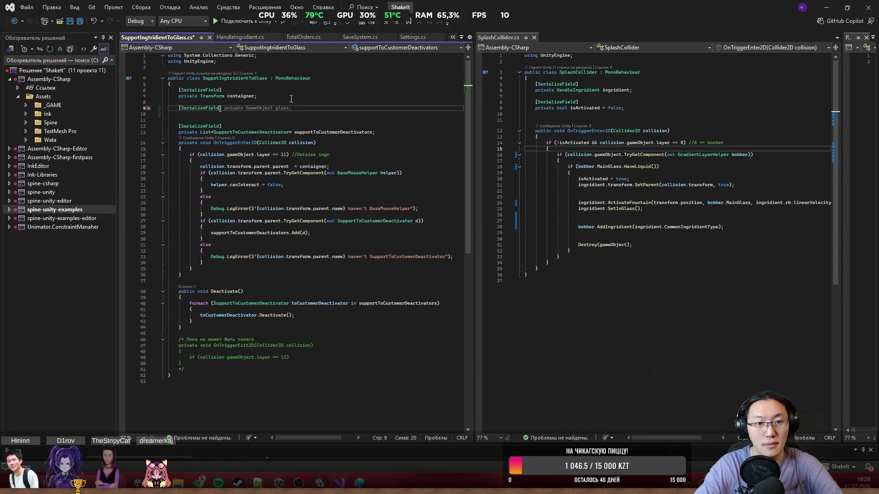
{"action": "key", "text": "Return"}
{"action": "type", "text": "private Boob"}
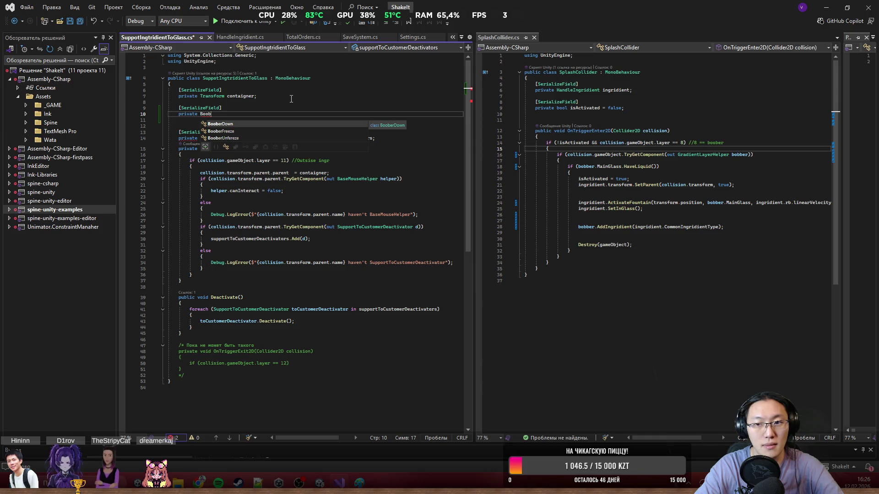
{"action": "key", "text": "BackSpace"}
{"action": "key", "text": "BackSpace"}
{"action": "key", "text": "BackSpace"}
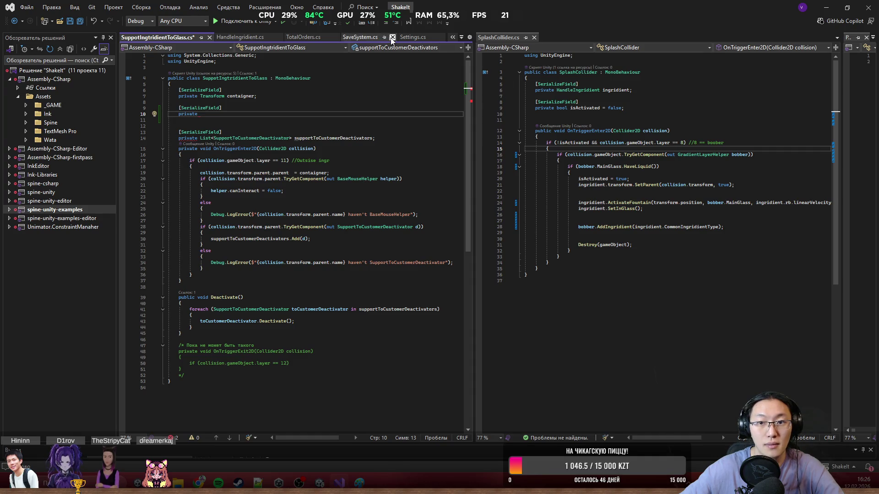
{"action": "double_click", "coordinate": [716, 156]}
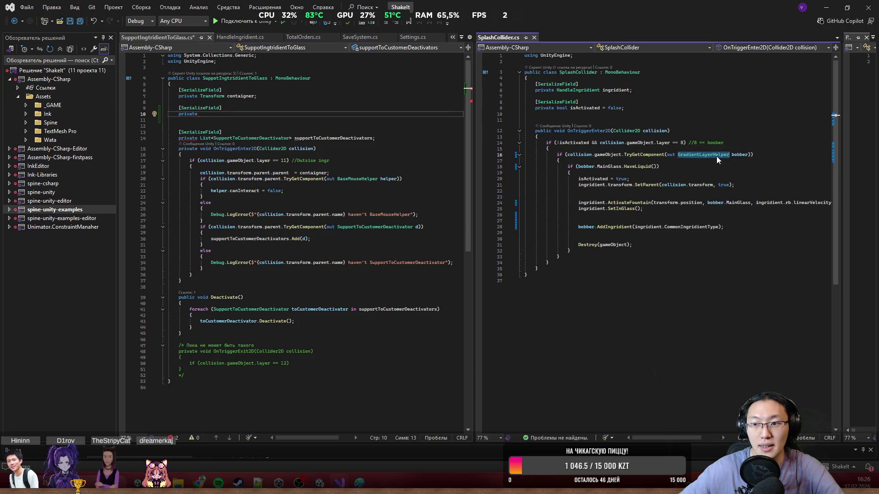
{"action": "left_click", "coordinate": [826, 8]}
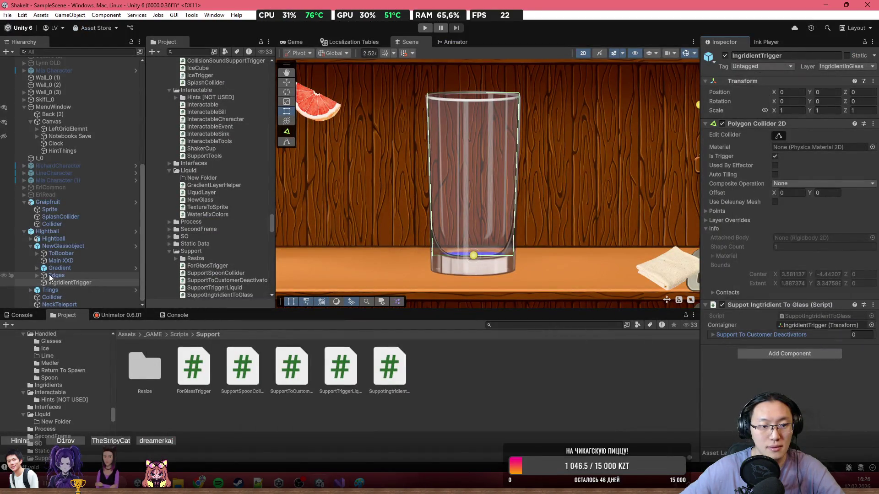
- Expand Gradient and inspect GameObject, Main XXD, ToBoober and NewGlassobject in the Hierarchy
{"action": "left_click", "coordinate": [37, 268]}
{"action": "left_click", "coordinate": [61, 268]}
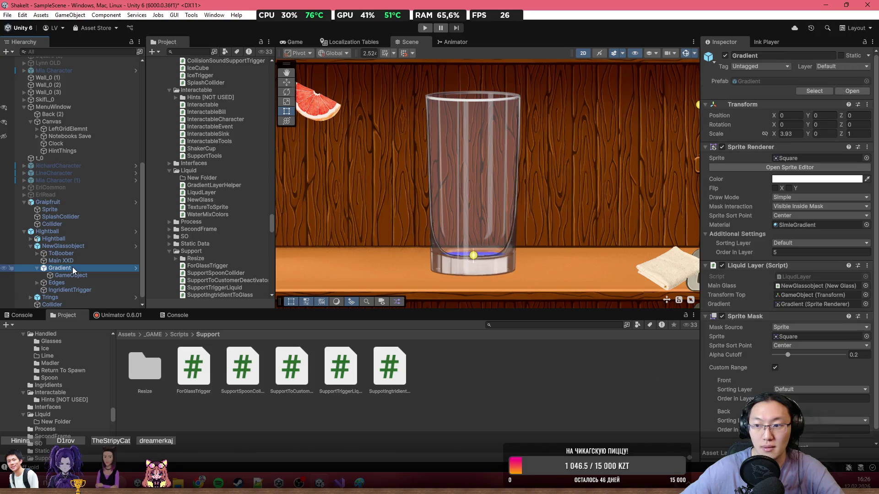
{"action": "left_click", "coordinate": [80, 275]}
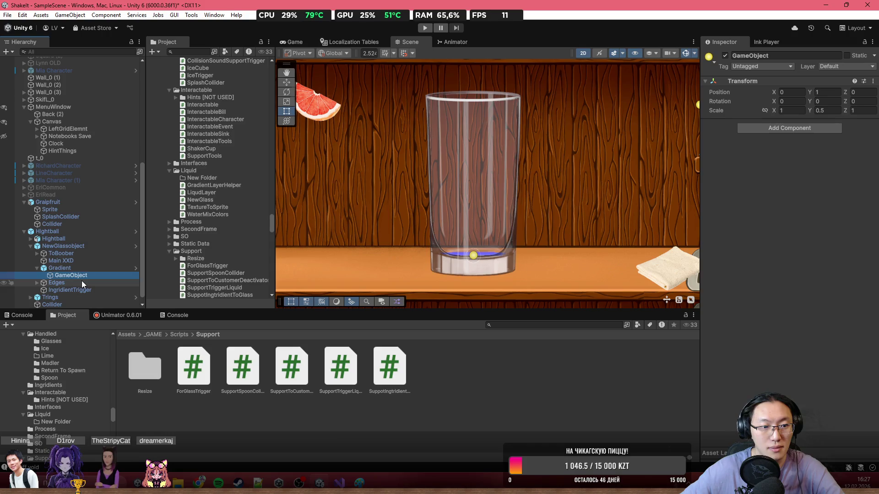
{"action": "left_click", "coordinate": [88, 262]}
{"action": "left_click", "coordinate": [93, 253]}
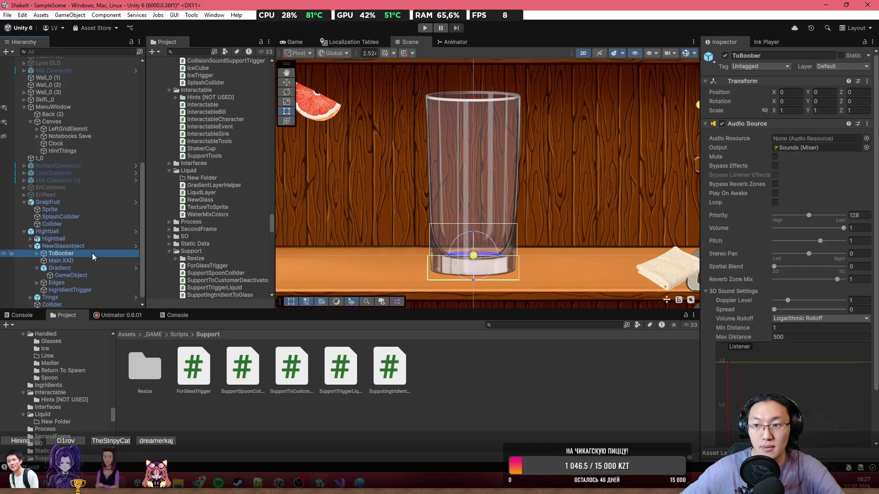
{"action": "left_click", "coordinate": [93, 246]}
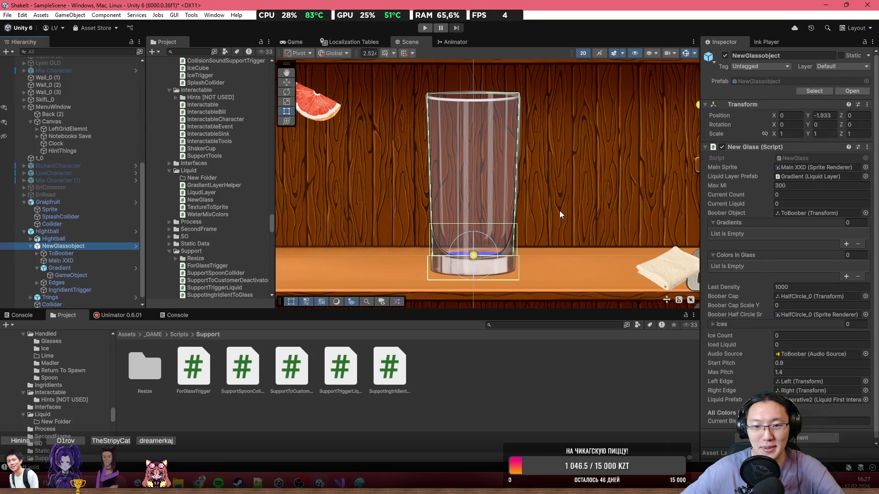
- Expand Edges to show Left and Right, recheck Gradient, then return to Visual Studio
{"action": "scroll", "coordinate": [807, 222], "scroll_direction": "down", "scroll_amount": 1}
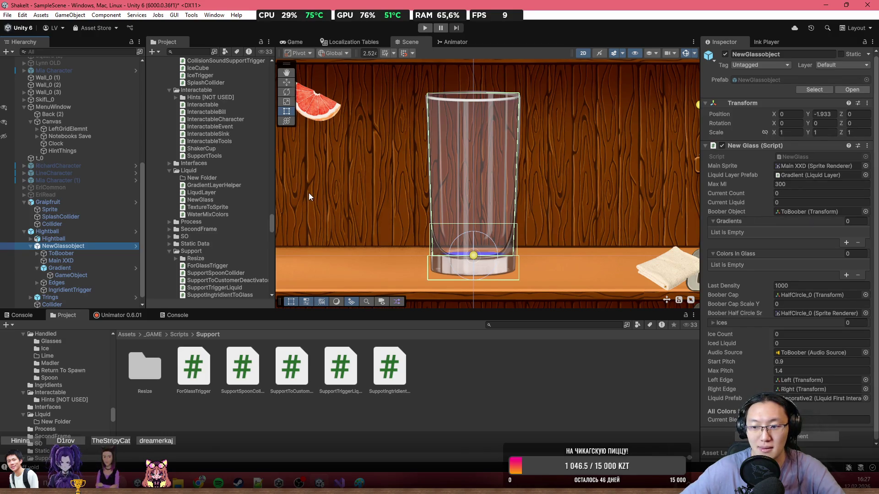
{"action": "left_click", "coordinate": [64, 284]}
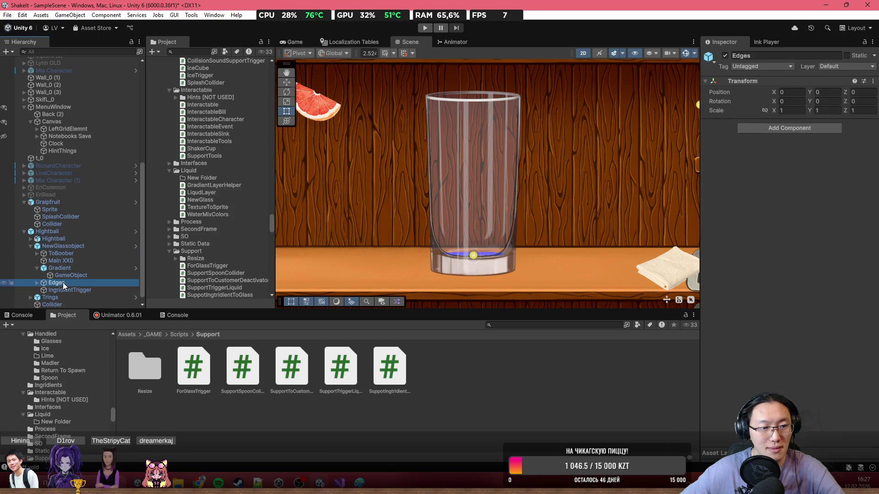
{"action": "key", "text": "Right"}
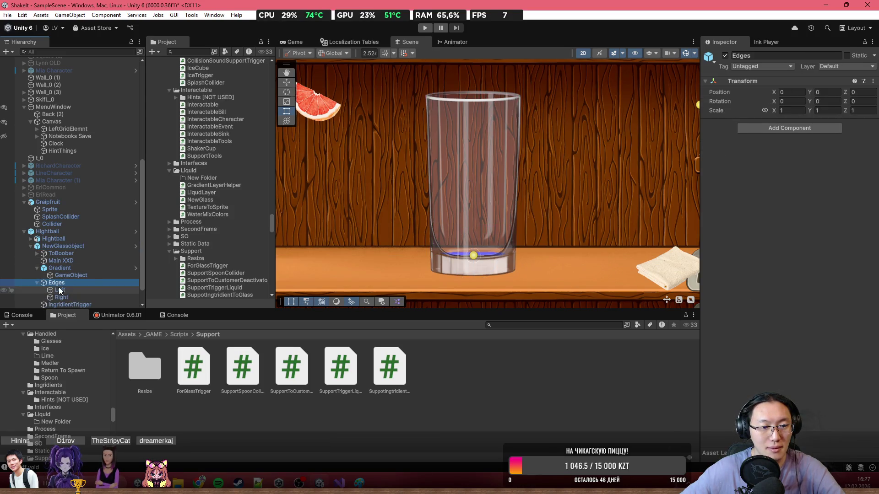
{"action": "left_click", "coordinate": [81, 274]}
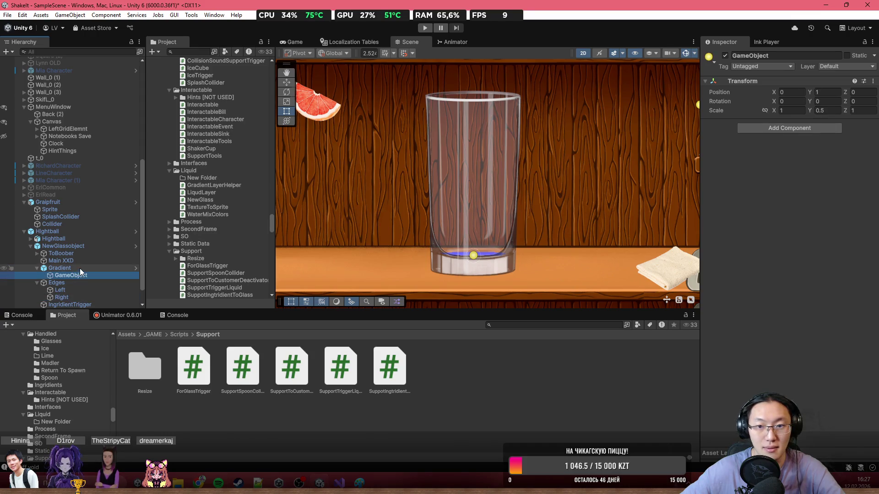
{"action": "left_click", "coordinate": [83, 269]}
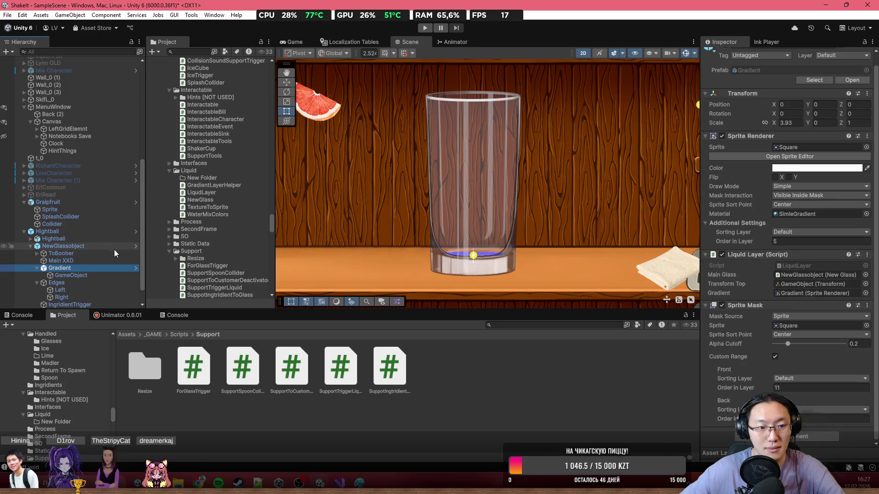
{"action": "left_click", "coordinate": [338, 483]}
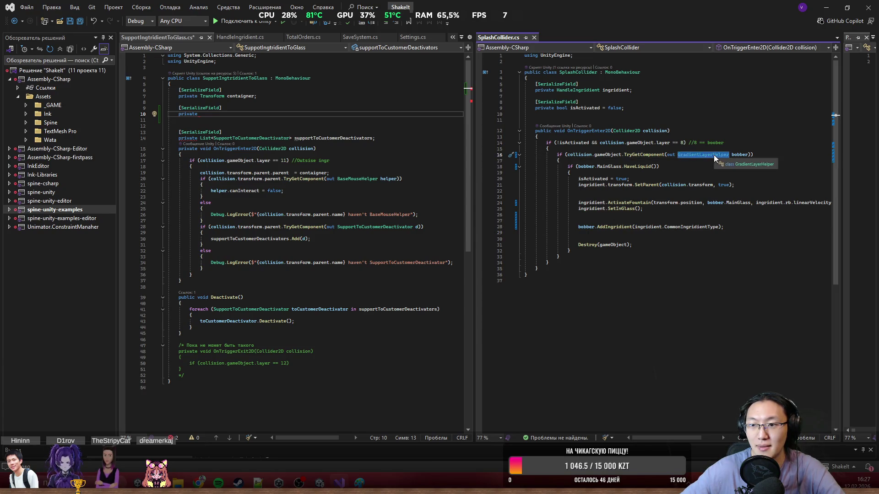
- Look up the GradientLayerHelper class definition, close its file, and return to Unity
{"action": "key", "text": "F12"}
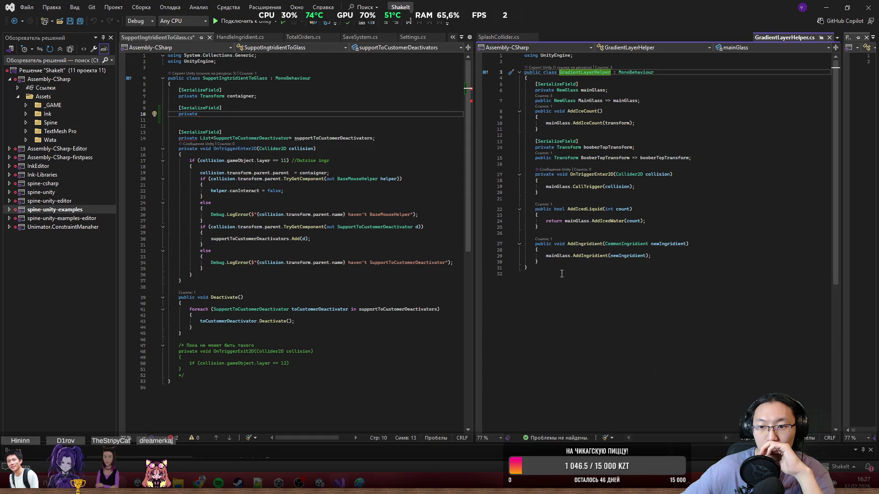
{"action": "left_click", "coordinate": [830, 37]}
{"action": "key", "text": "alt+Tab"}
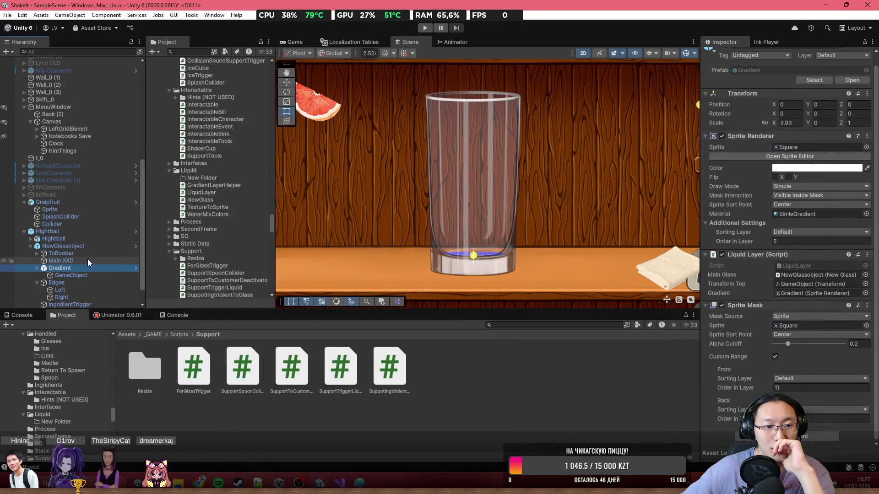
- Inspect the Hightball glass objects, its Handle Glass settings, and NewGlassobject
{"action": "left_click", "coordinate": [78, 243]}
{"action": "left_click", "coordinate": [82, 231]}
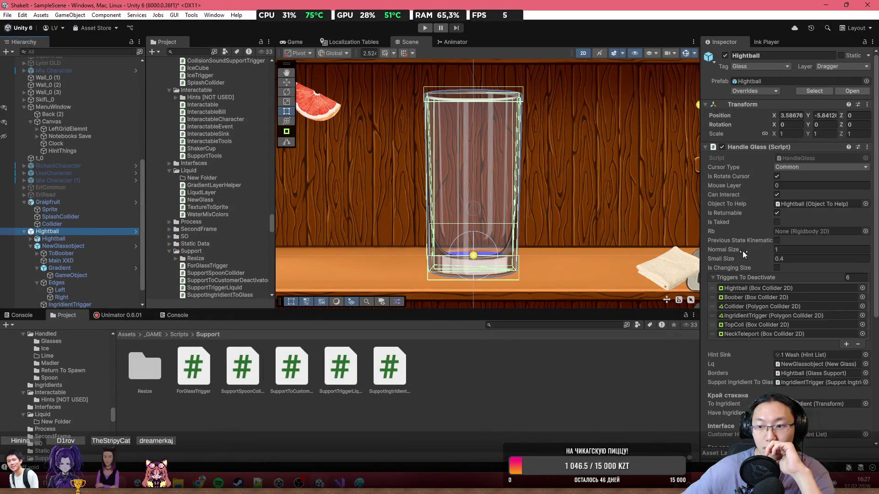
{"action": "scroll", "coordinate": [778, 257], "scroll_direction": "down", "scroll_amount": 5}
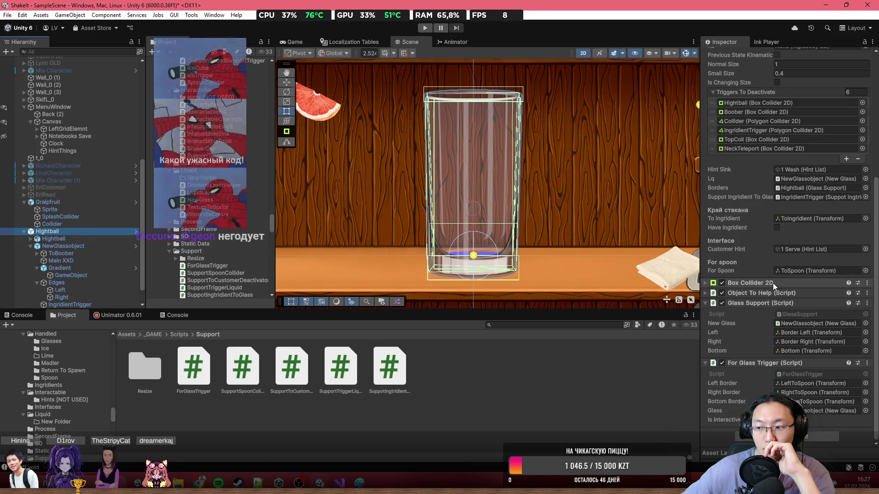
{"action": "left_click", "coordinate": [83, 240]}
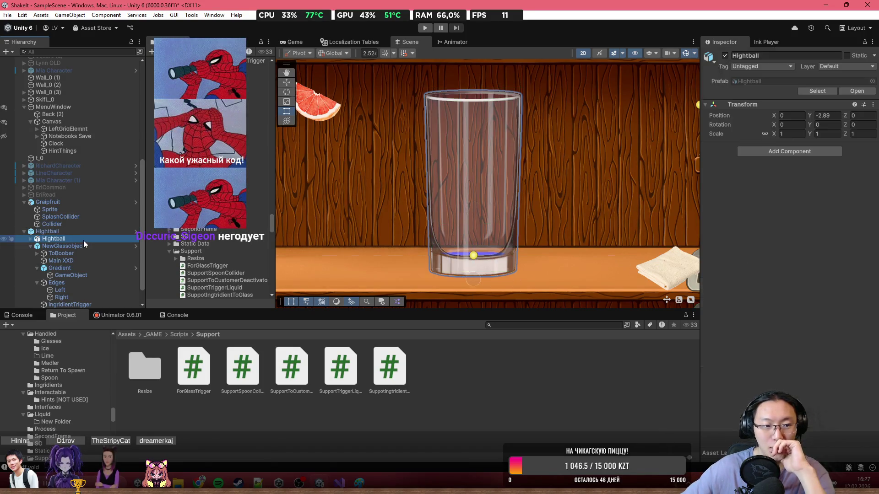
{"action": "left_click", "coordinate": [32, 239]}
{"action": "left_click", "coordinate": [32, 239]}
{"action": "left_click", "coordinate": [63, 246]}
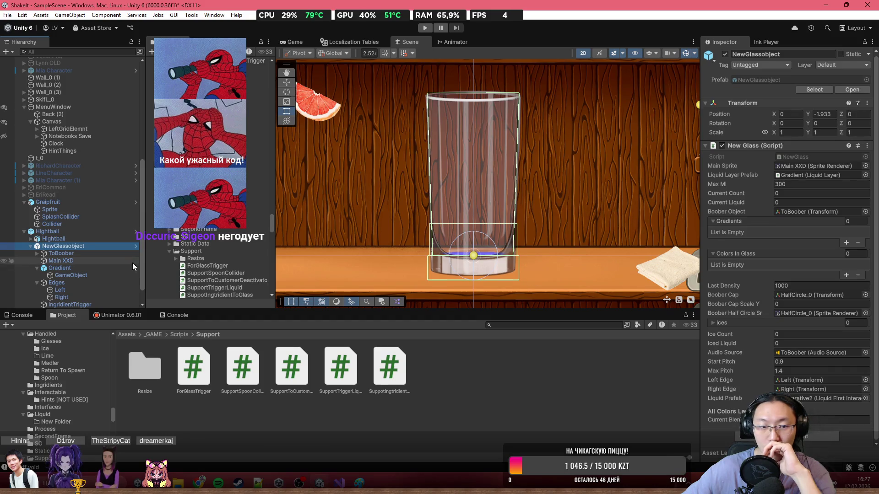
- Expand ToBoober, select Boober to view its components, and frame it in the Scene
{"action": "left_click", "coordinate": [91, 255]}
{"action": "scroll", "coordinate": [741, 249], "scroll_direction": "down", "scroll_amount": 3}
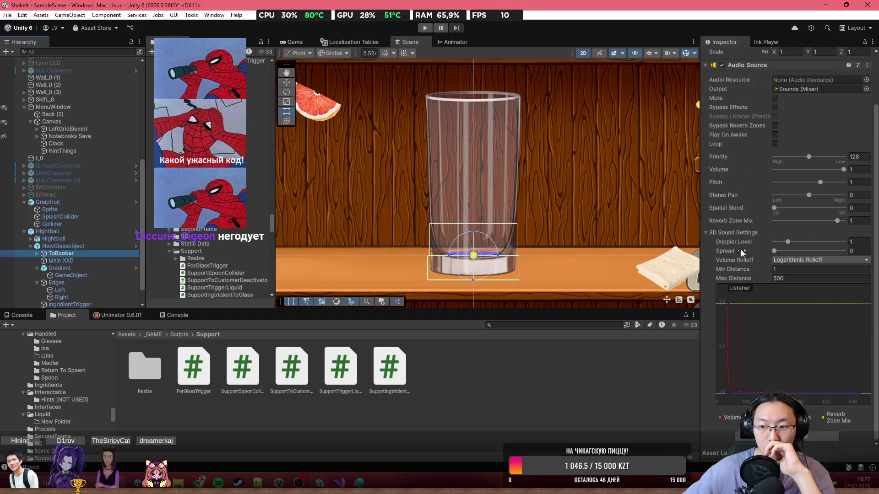
{"action": "left_click", "coordinate": [39, 253]}
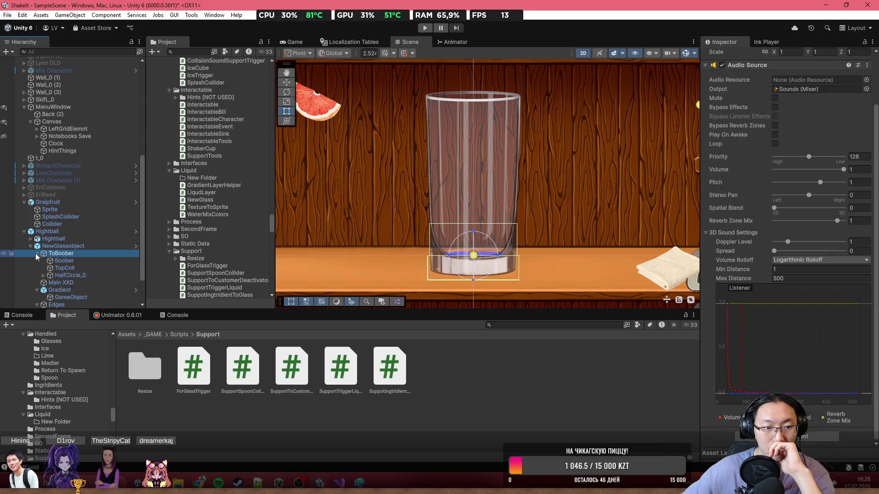
{"action": "left_click", "coordinate": [57, 261]}
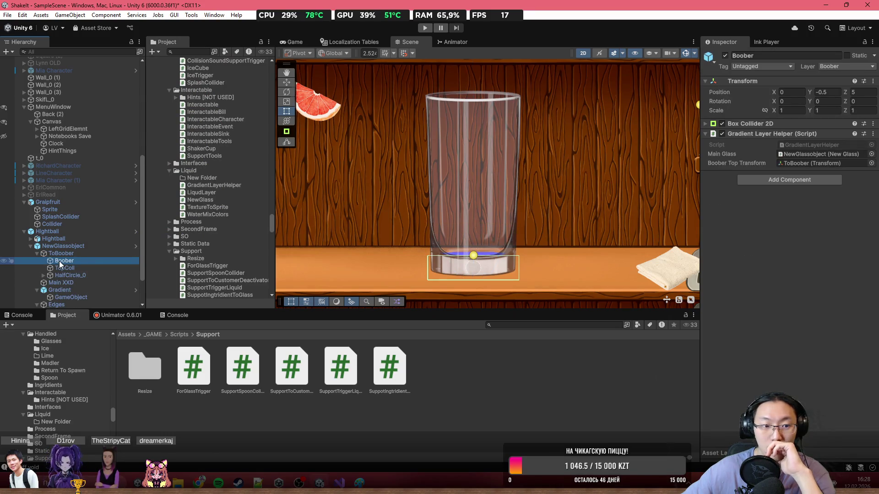
{"action": "key", "text": "f"}
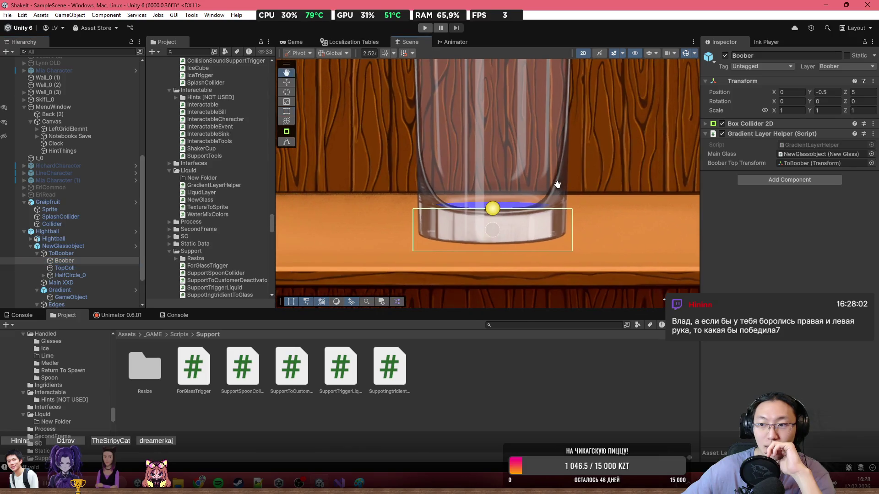
{"action": "scroll", "coordinate": [551, 172], "scroll_direction": "up", "scroll_amount": 1}
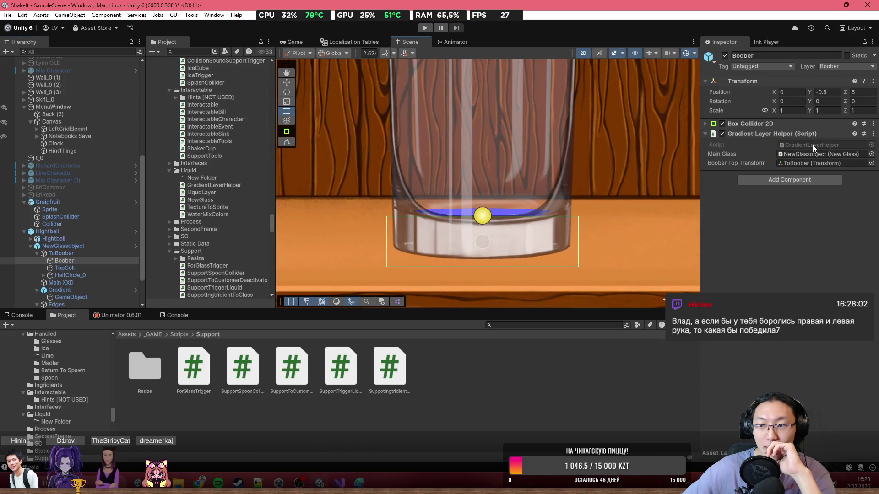
- Switch to Visual Studio and restore its window to full screen
{"action": "key", "text": "alt+Tab"}
{"action": "mouse_move", "coordinate": [403, 7]}
{"action": "left_mouse_down"}
{"action": "mouse_move", "coordinate": [467, 366]}
{"action": "mouse_move", "coordinate": [472, 238]}
{"action": "mouse_move", "coordinate": [451, 287]}
{"action": "left_mouse_up"}
{"action": "double_click", "coordinate": [450, 283]}
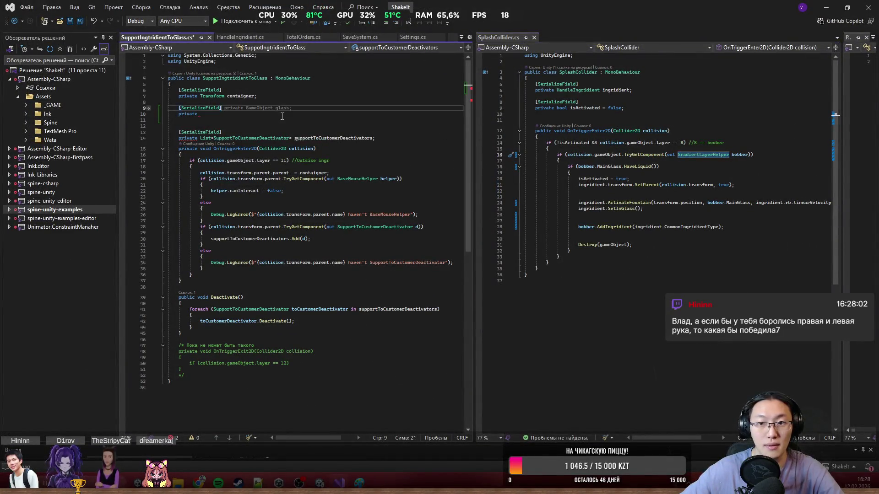
- Declare the GradientLayerHelper field 'bobber' on line 10 with IntelliSense
{"action": "type", "text": " GradientLayerHelper"}
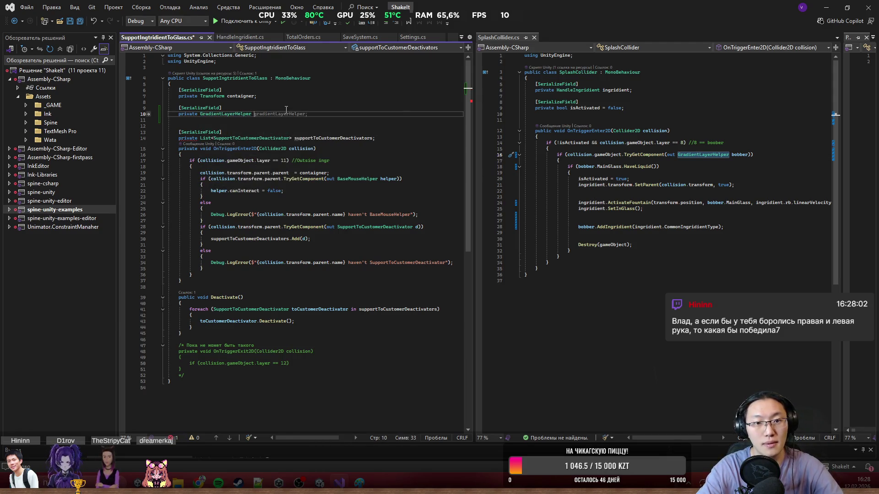
{"action": "type", "text": " b"}
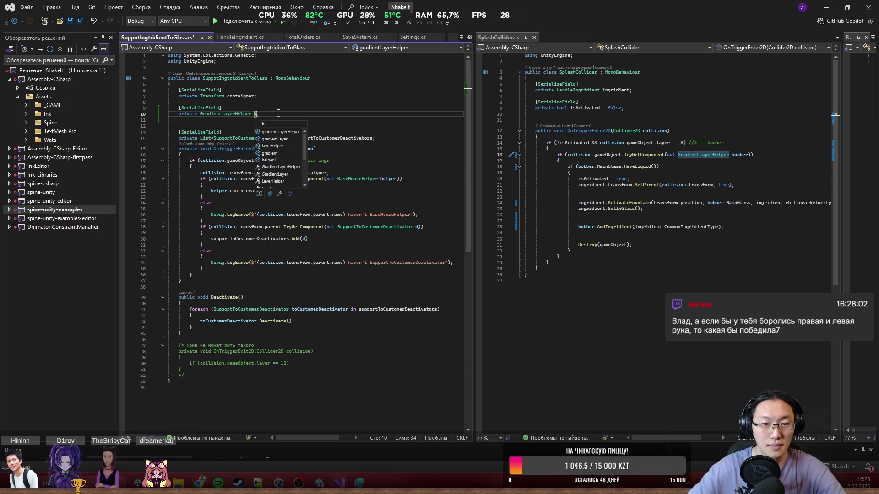
{"action": "type", "text": "obber"}
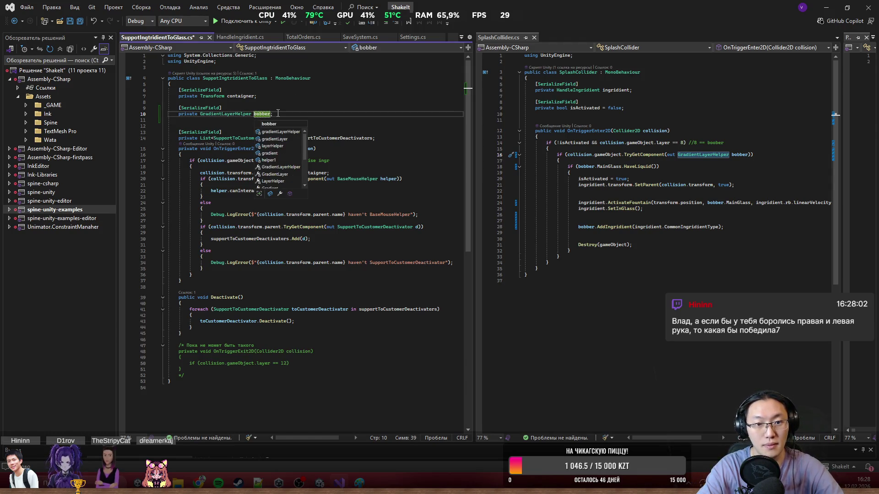
{"action": "key", "text": "Escape"}
{"action": "key", "text": "Up"}
{"action": "key", "text": "Up"}
{"action": "key", "text": "Up"}
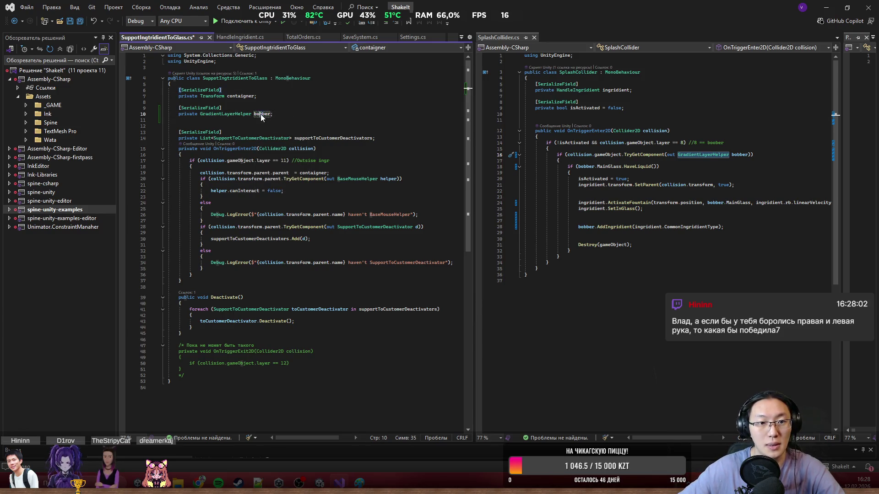
{"action": "left_click", "coordinate": [293, 274]}
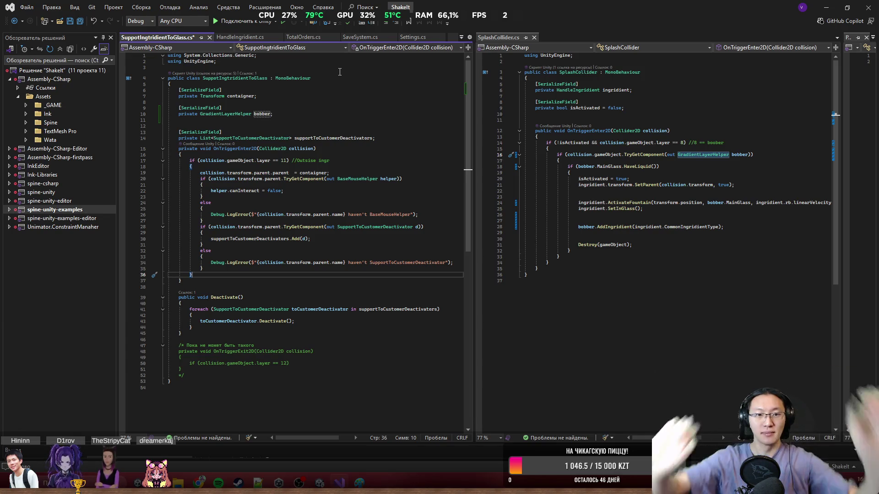
{"action": "left_click", "coordinate": [260, 115]}
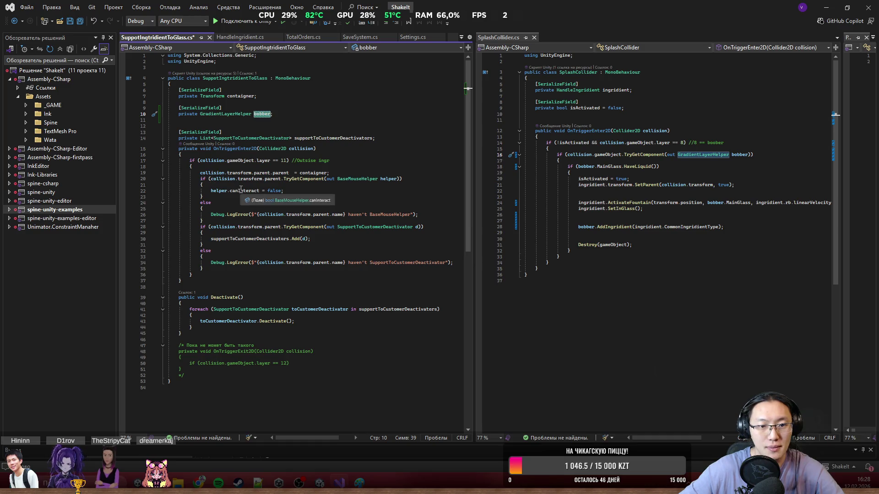
{"action": "left_click_drag", "start_coordinate": [214, 180], "coordinate": [355, 183]}
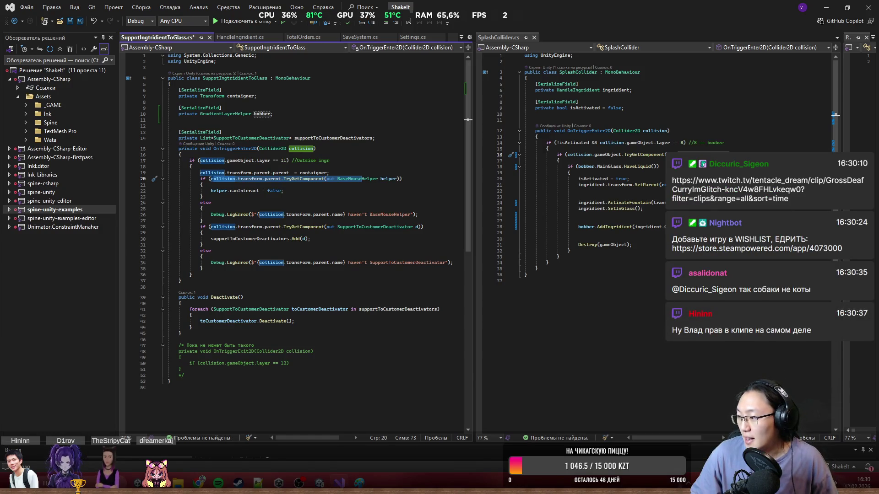
{"action": "left_click", "coordinate": [363, 178]}
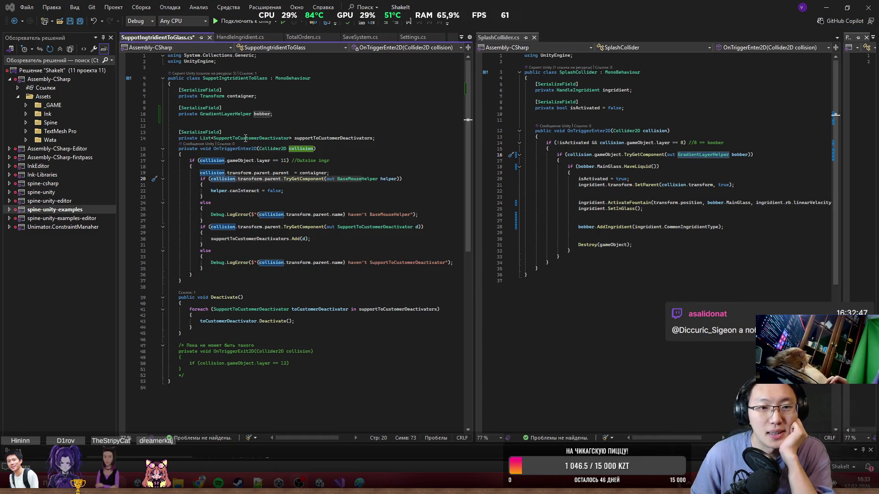
- Review the bobber field on line 10 and the code on lines 21–22
{"action": "left_click", "coordinate": [264, 111]}
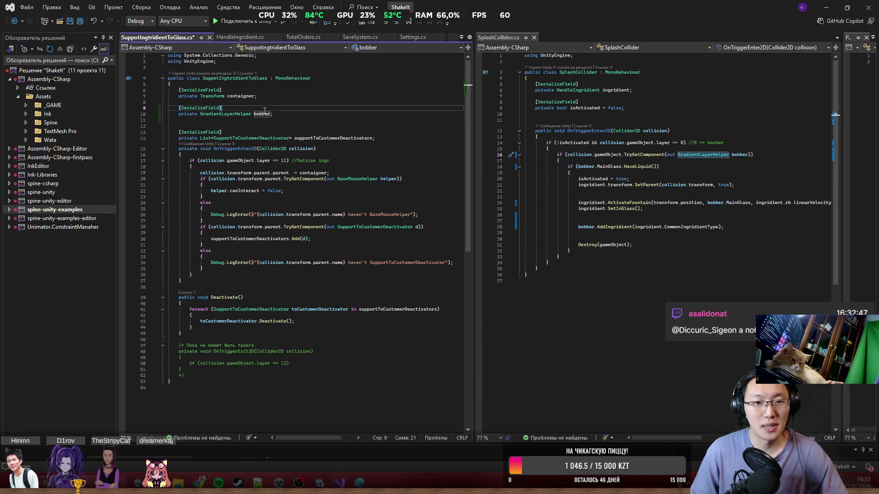
{"action": "double_click", "coordinate": [263, 114]}
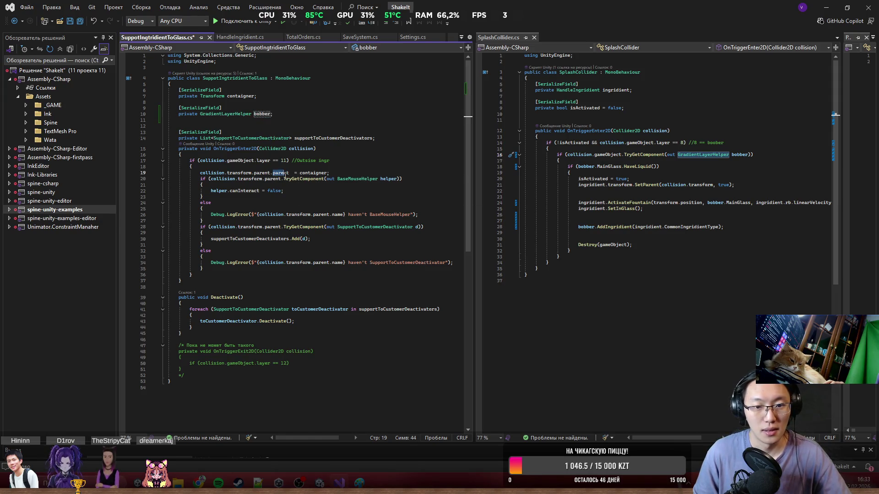
{"action": "left_click", "coordinate": [347, 184]}
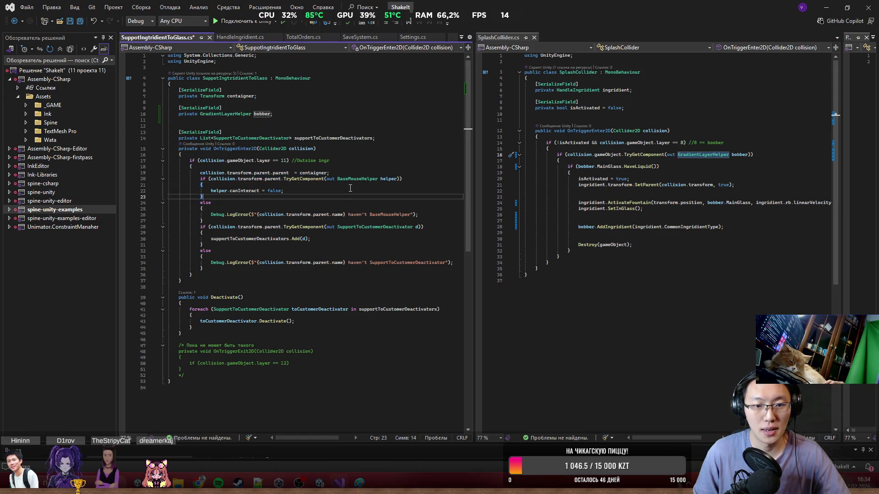
{"action": "left_click", "coordinate": [352, 190]}
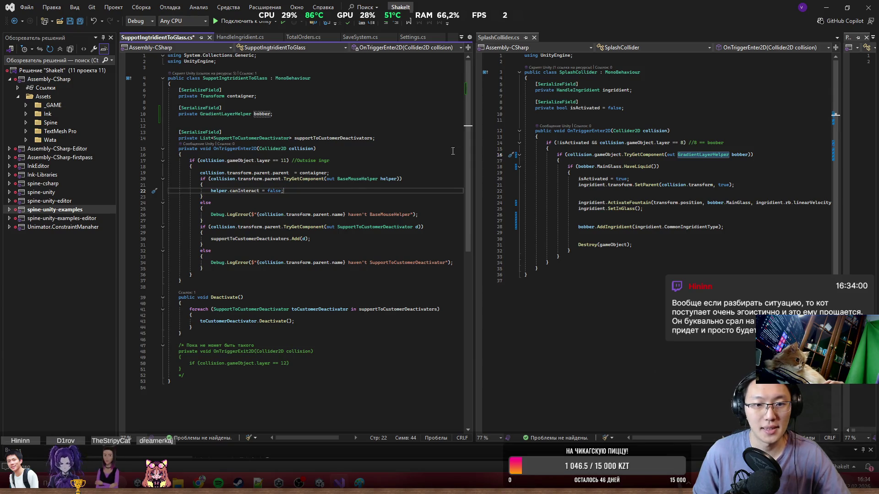
- Select the grapefruit slice and check the layers of its SplashCollider and Collider children
{"action": "left_click", "coordinate": [827, 7]}
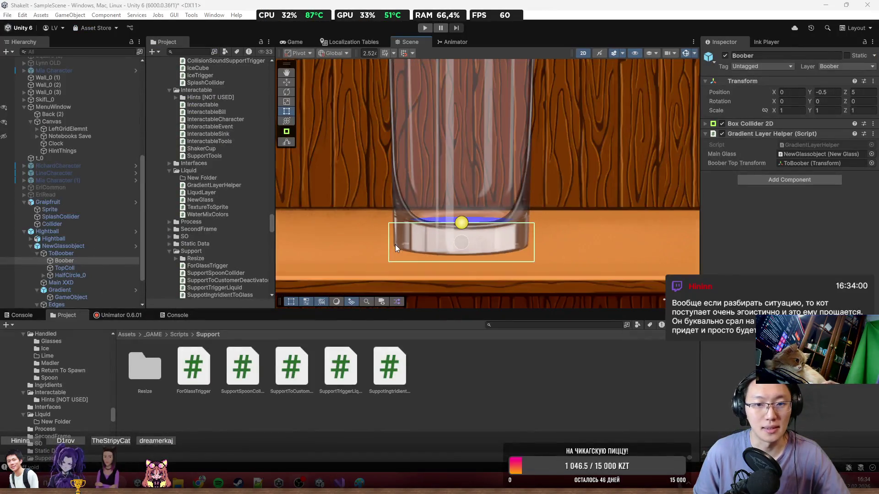
{"action": "scroll", "coordinate": [414, 254], "scroll_direction": "down", "scroll_amount": 5}
{"action": "scroll", "coordinate": [405, 172], "scroll_direction": "up", "scroll_amount": 6}
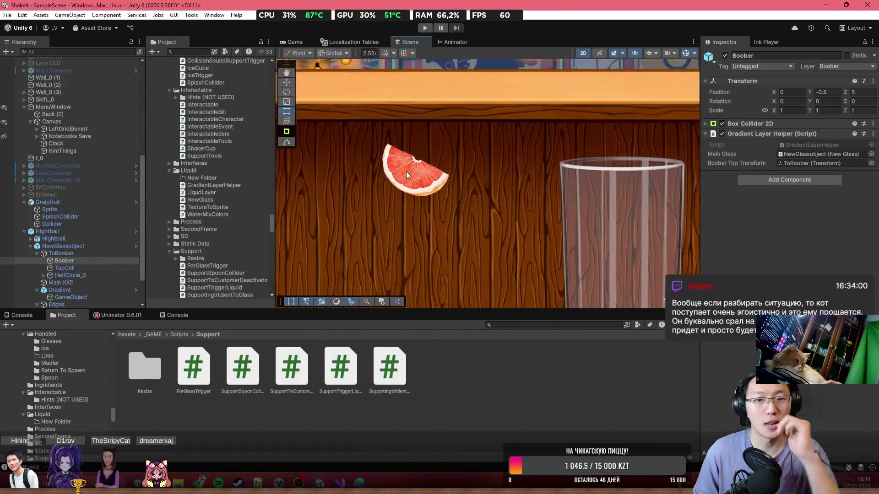
{"action": "left_click", "coordinate": [405, 172]}
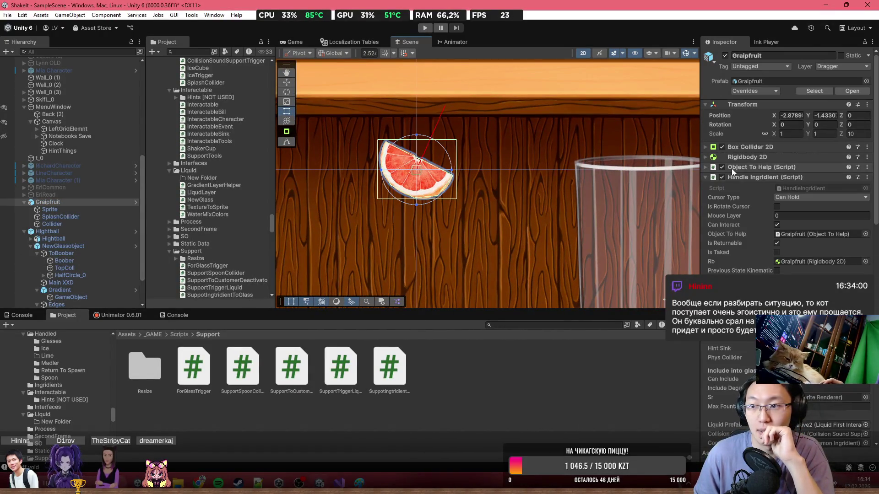
{"action": "left_click", "coordinate": [62, 217]}
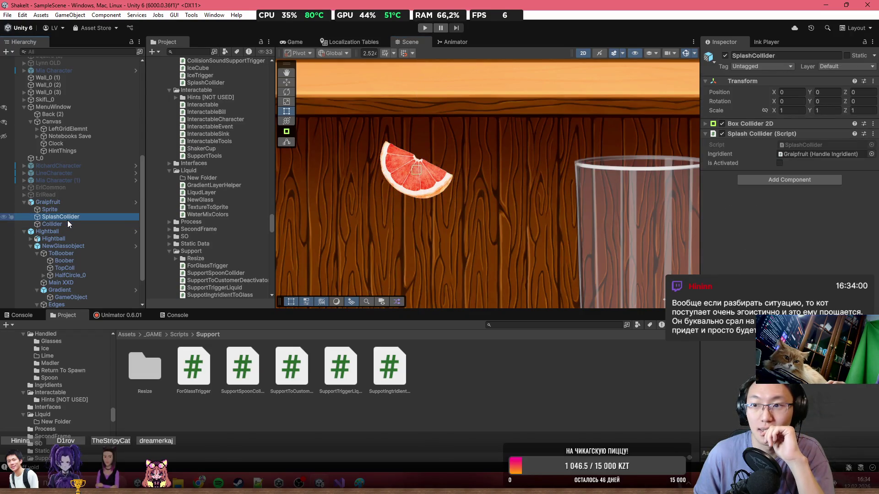
{"action": "left_click", "coordinate": [68, 222]}
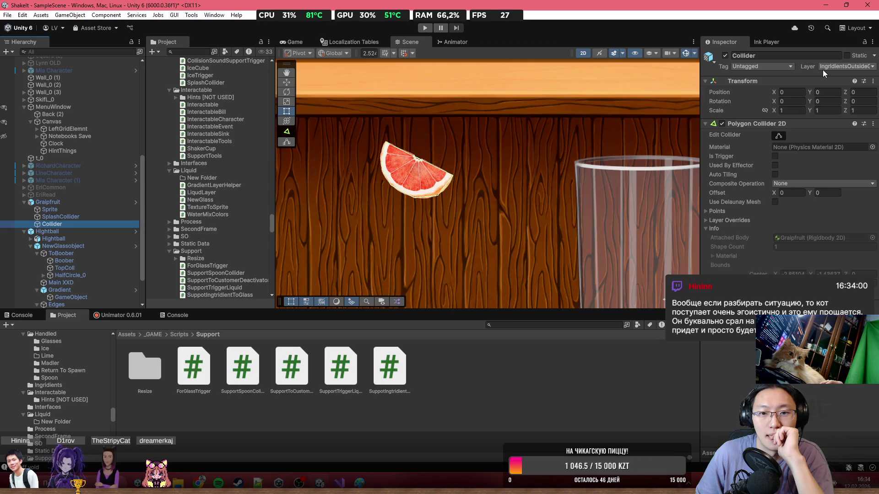
- Compare the layers against the code, then return to the Unity editor
{"action": "key", "text": "alt+Tab"}
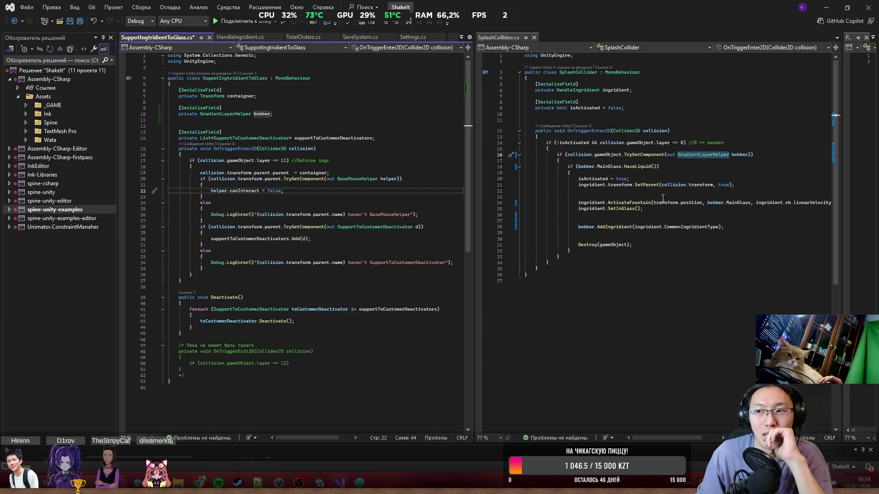
{"action": "left_click", "coordinate": [827, 7]}
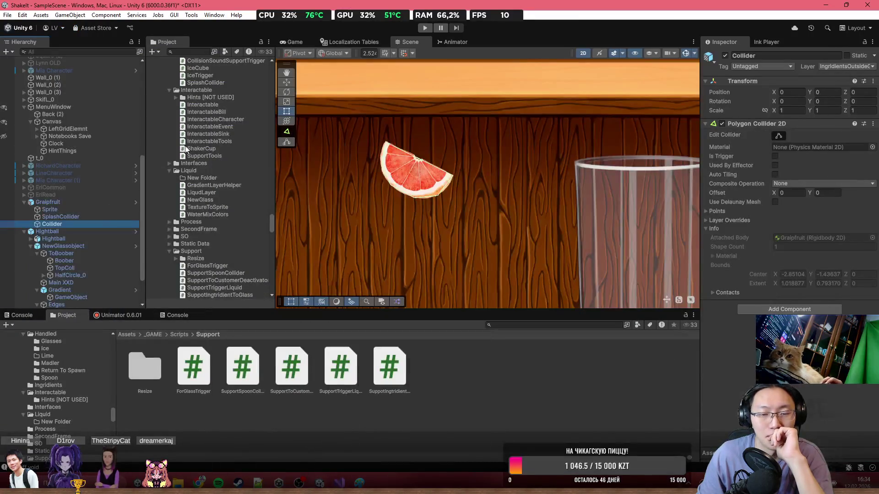
{"action": "scroll", "coordinate": [359, 219], "scroll_direction": "down", "scroll_amount": 1}
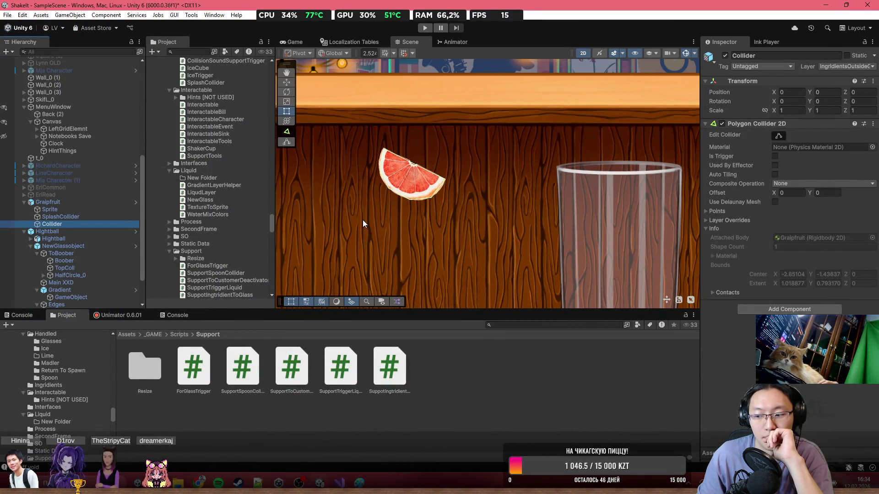